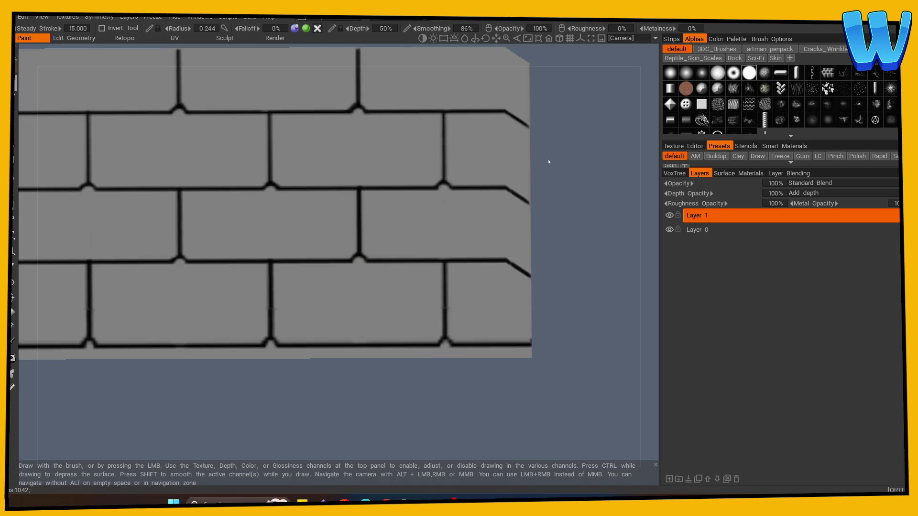
Step: Save the brick roof project to the Paint folder under the new name 'Mill Roof'
middle_click_drag(548, 158, 579, 296)
mouse_move(580, 296)
right_mouse_down()
mouse_move(313, 128)
mouse_move(292, 149)
right_mouse_up()
mouse_move(293, 149)
left_mouse_down()
mouse_move(287, 178)
mouse_move(319, 149)
mouse_move(230, 215)
mouse_move(237, 222)
left_mouse_up()
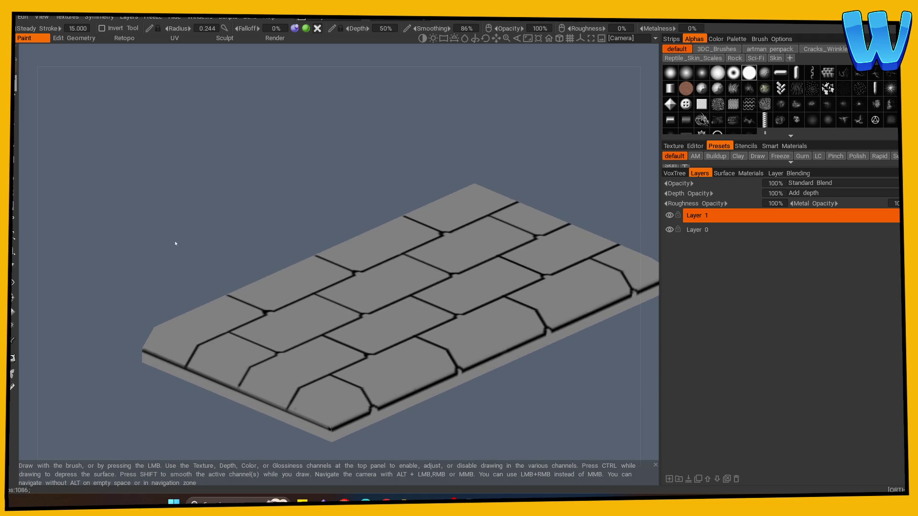
mouse_move(176, 244)
middle_mouse_down()
mouse_move(128, 203)
mouse_move(118, 224)
middle_mouse_up()
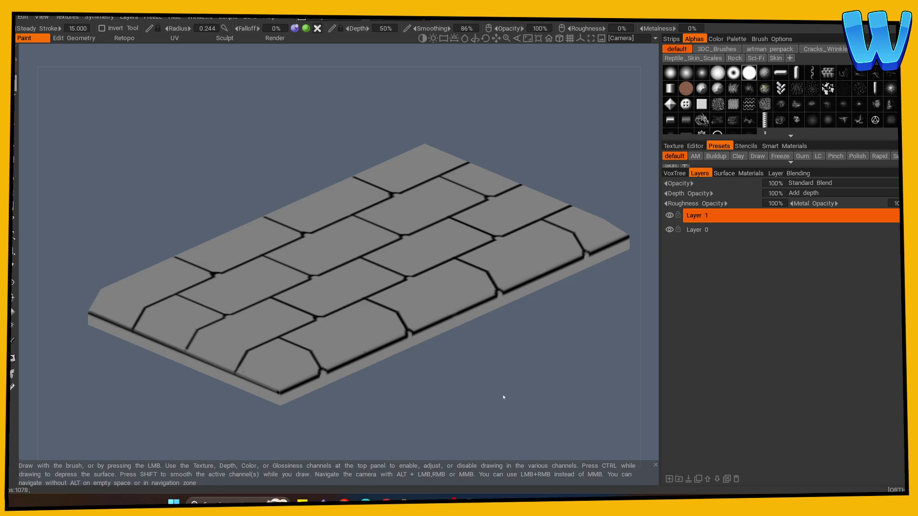
mouse_move(502, 397)
left_mouse_down()
mouse_move(441, 430)
mouse_move(420, 420)
left_mouse_up()
middle_click_drag(413, 417, 289, 432)
key("ctrl+s")
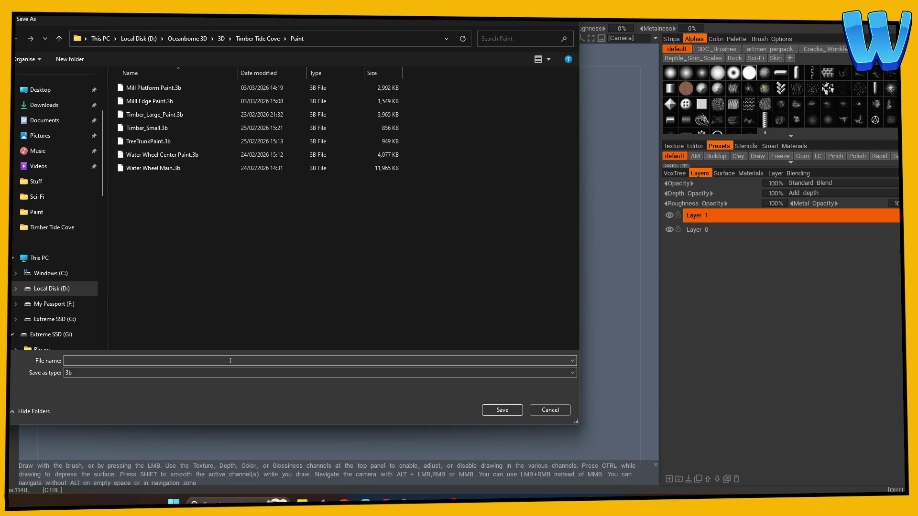
type("Mill Roof")
key("Return")
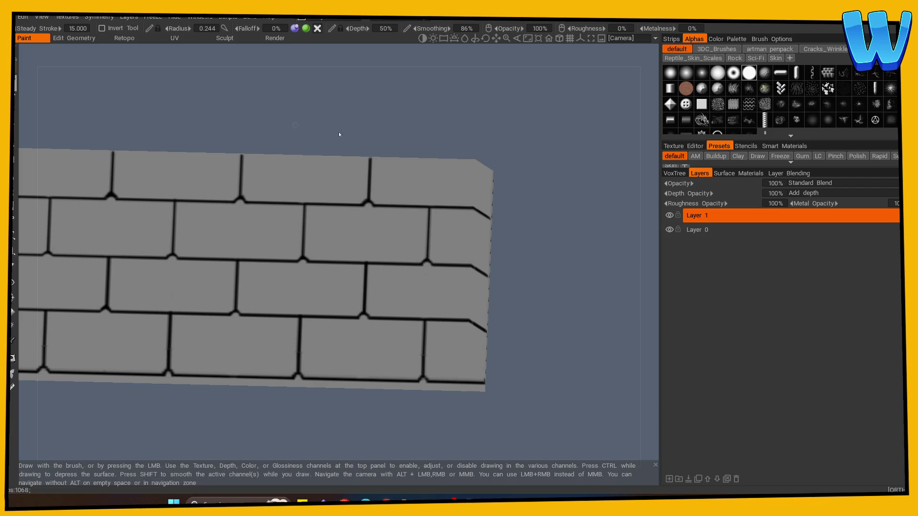
Step: Carve an extra vertical groove down the bottom brick row
mouse_move(338, 137)
left_mouse_down()
mouse_move(196, 404)
mouse_move(195, 389)
mouse_move(242, 381)
mouse_move(196, 325)
mouse_move(200, 343)
mouse_move(211, 342)
mouse_move(219, 395)
mouse_move(311, 304)
mouse_move(308, 353)
mouse_move(317, 256)
mouse_move(312, 306)
left_mouse_up()
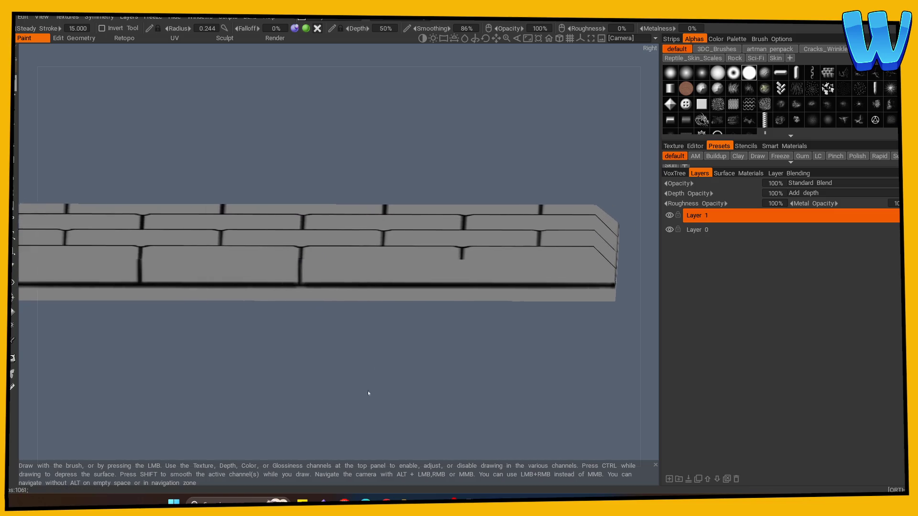
middle_click_drag(368, 391, 240, 352)
left_click_drag(257, 265, 258, 292)
Step: Inspect the slab's edges from the front, an angle, the back and above
mouse_move(324, 323)
left_mouse_down()
mouse_move(156, 395)
mouse_move(313, 401)
mouse_move(308, 339)
left_mouse_up()
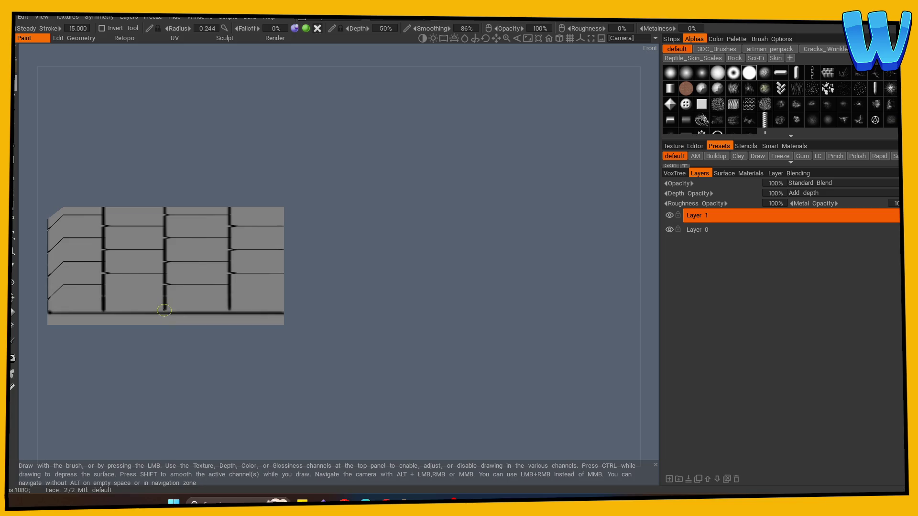
mouse_move(164, 309)
left_mouse_down()
mouse_move(260, 399)
mouse_move(310, 410)
mouse_move(214, 397)
mouse_move(243, 398)
mouse_move(109, 317)
left_mouse_up()
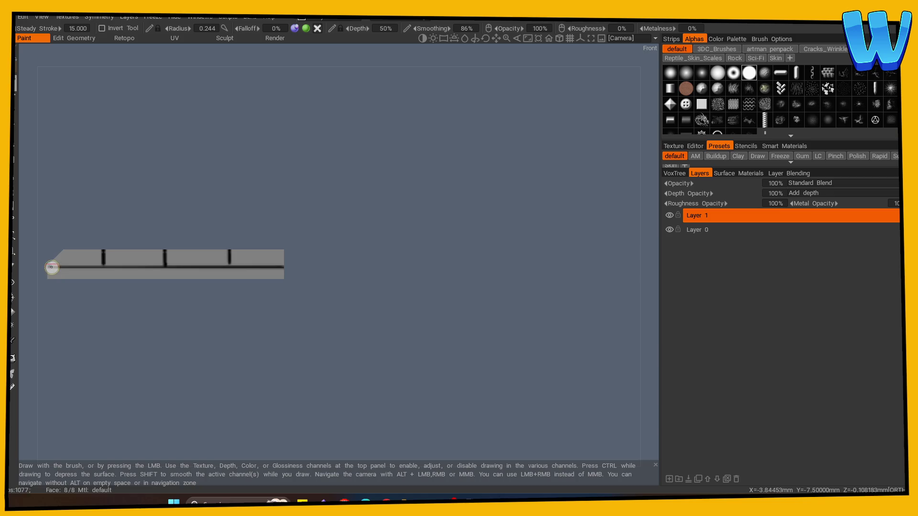
mouse_move(295, 266)
left_mouse_down()
mouse_move(231, 369)
mouse_move(414, 369)
left_mouse_up()
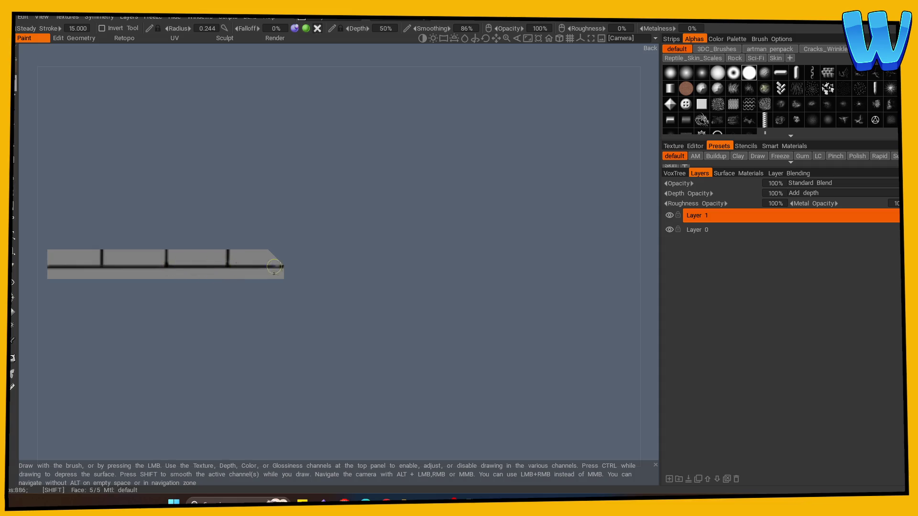
mouse_move(278, 315)
left_mouse_down()
mouse_move(194, 358)
mouse_move(236, 375)
mouse_move(368, 374)
mouse_move(314, 399)
mouse_move(326, 386)
mouse_move(335, 403)
mouse_move(261, 407)
left_mouse_up()
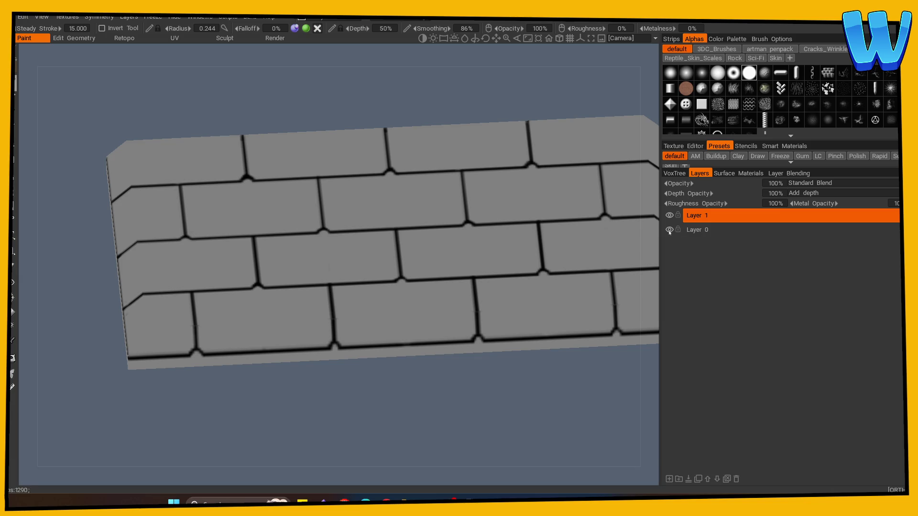
Step: On Layer 0, set the paint colour to reddish brown (hue 17.7, saturation 63%, lightness 49%)
left_click(696, 229)
key("c")
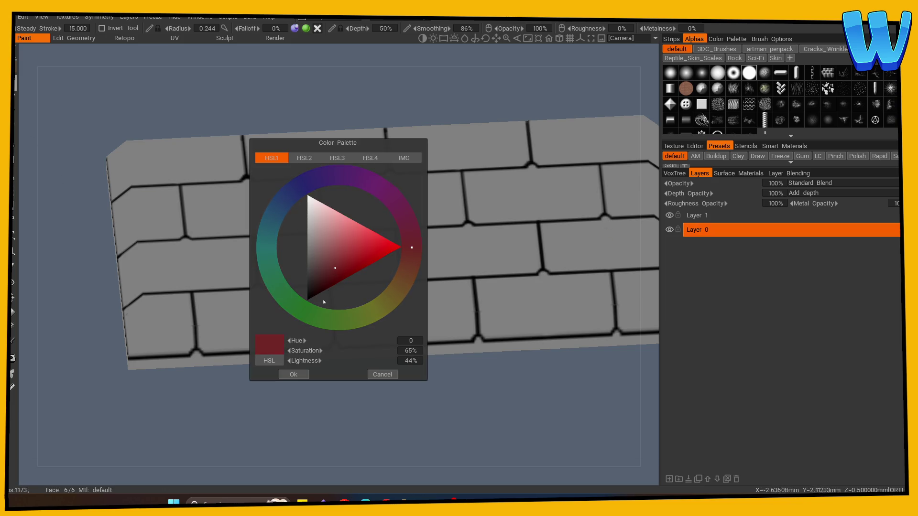
left_click(337, 264)
mouse_move(354, 312)
left_mouse_down()
mouse_move(326, 316)
mouse_move(363, 313)
mouse_move(335, 186)
mouse_move(303, 195)
mouse_move(365, 193)
mouse_move(404, 252)
mouse_move(397, 270)
left_mouse_up()
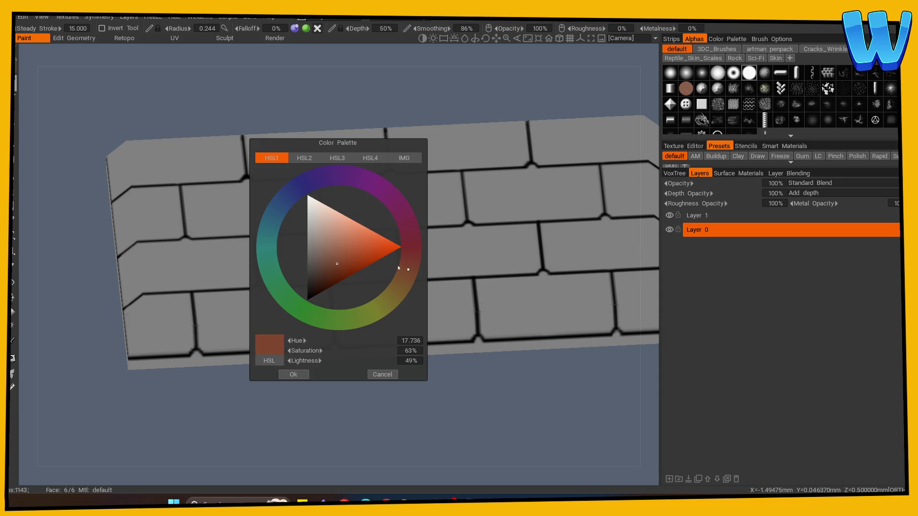
left_click(293, 374)
Step: Paint reddish-brown strokes on the bricks, then fill the entire slab with that colour
right_click_drag(264, 330, 281, 311)
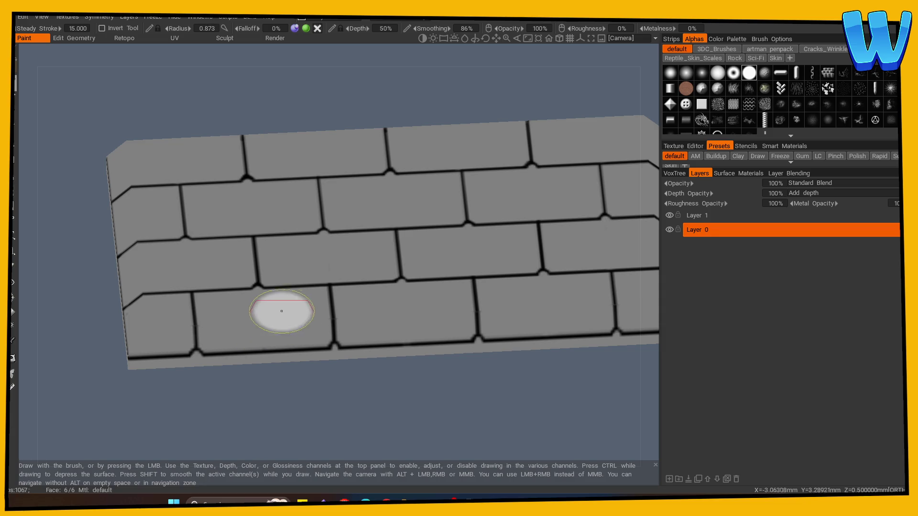
mouse_move(320, 196)
left_mouse_down()
mouse_move(168, 282)
mouse_move(325, 203)
left_mouse_up()
mouse_move(354, 369)
left_mouse_down()
mouse_move(342, 383)
mouse_move(211, 422)
mouse_move(425, 371)
mouse_move(304, 379)
mouse_move(330, 267)
left_mouse_up()
mouse_move(330, 268)
left_mouse_down()
mouse_move(358, 247)
mouse_move(335, 306)
mouse_move(282, 349)
mouse_move(335, 220)
mouse_move(310, 188)
mouse_move(417, 129)
mouse_move(440, 192)
mouse_move(383, 278)
left_mouse_up()
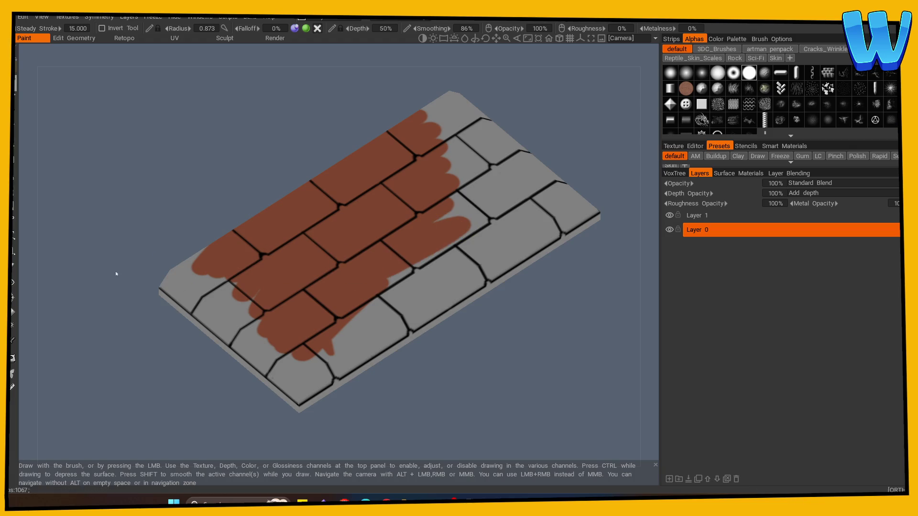
left_click(13, 313)
left_click(258, 353)
left_click_drag(208, 418, 181, 357)
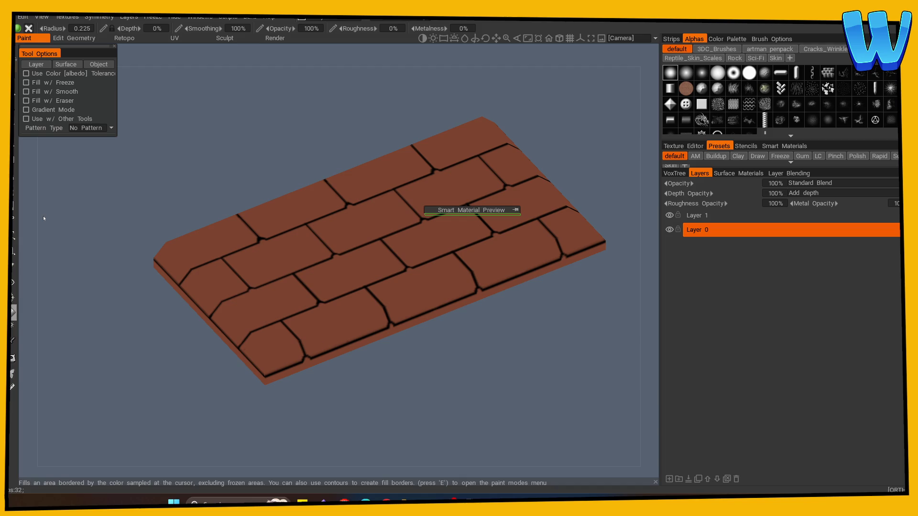
mouse_move(44, 218)
left_mouse_down()
mouse_move(289, 404)
mouse_move(94, 198)
left_mouse_up()
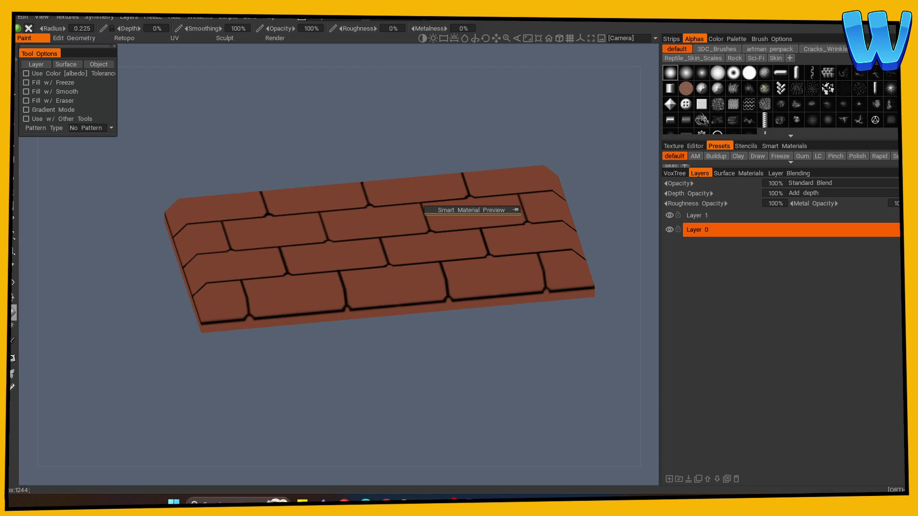
key("v")
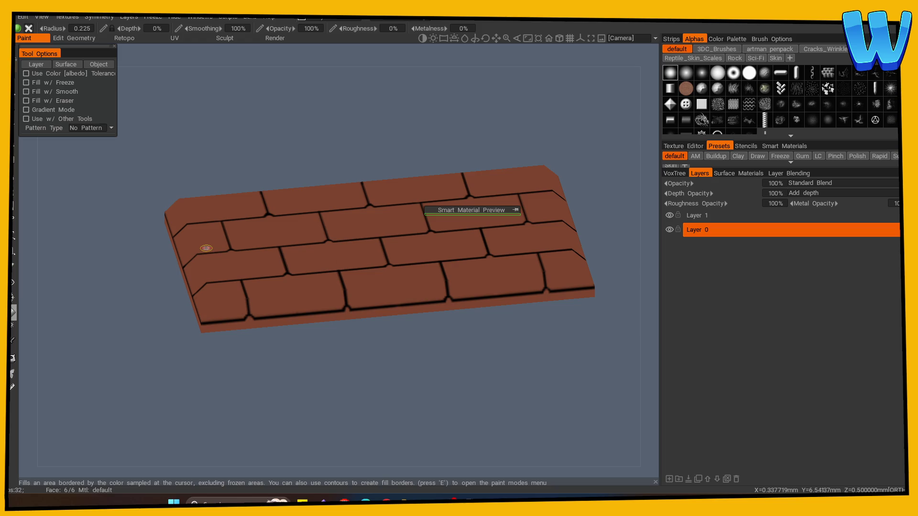
left_click_drag(198, 386, 196, 375)
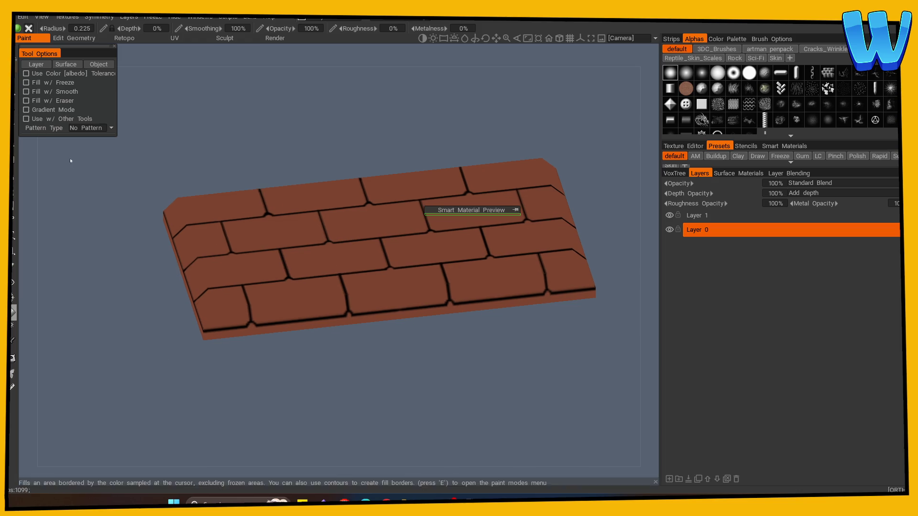
Step: From the side view, paint dark brown strokes along the slab's lower edge
left_click(14, 85)
left_click_drag(130, 323, 201, 356, "shift")
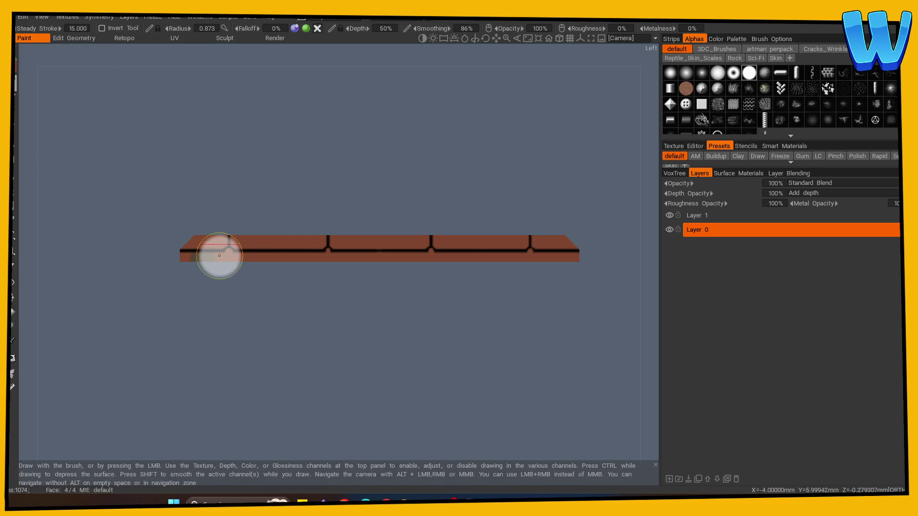
scroll(249, 325, "up", 1)
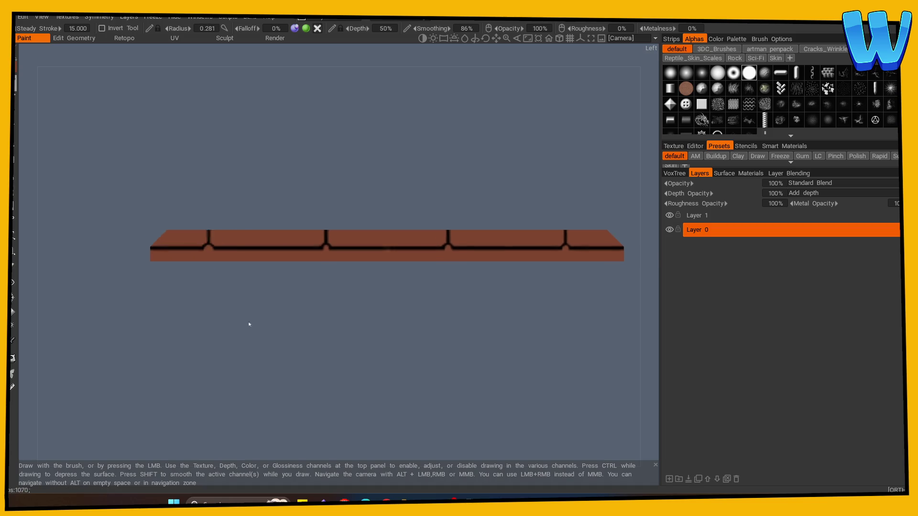
scroll(249, 325, "up", 2)
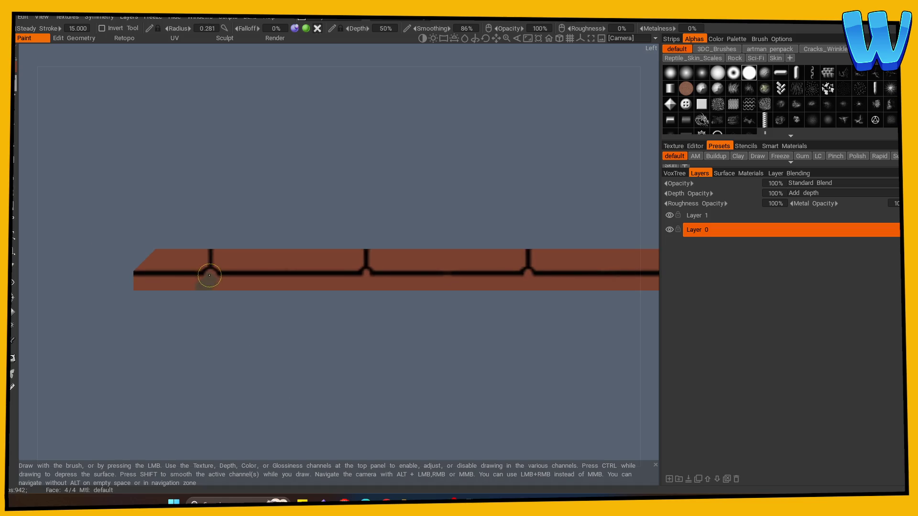
left_click(210, 276)
key("s")
left_click_drag(207, 275, 170, 283)
right_click_drag(171, 282, 196, 282)
mouse_move(197, 283)
left_mouse_down()
mouse_move(134, 281)
mouse_move(378, 285)
mouse_move(272, 289)
mouse_move(471, 280)
mouse_move(372, 280)
left_mouse_up()
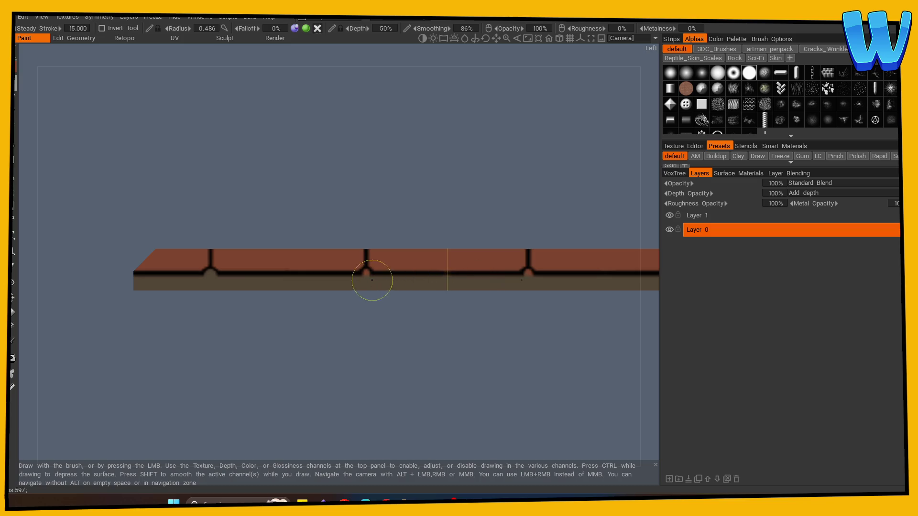
mouse_move(317, 319)
left_mouse_down()
mouse_move(345, 365)
mouse_move(325, 287)
mouse_move(277, 277)
mouse_move(606, 285)
mouse_move(441, 309)
left_mouse_up()
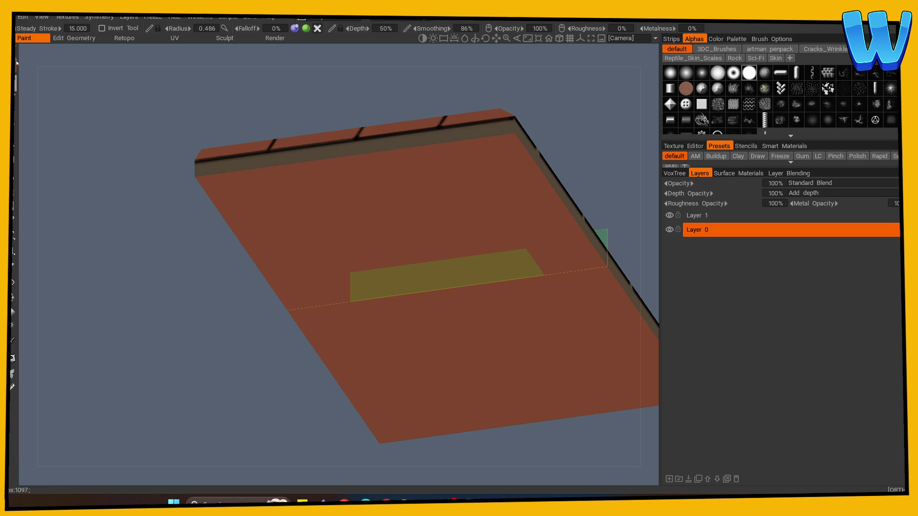
Step: Pick a different alpha stamp, toggle pen-pressure radius, and face the slab's underside straight on
left_click(274, 77)
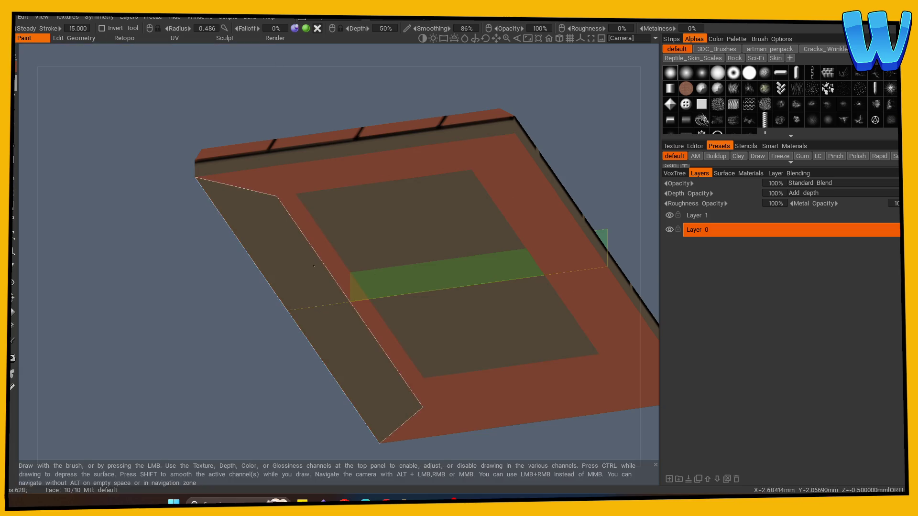
mouse_move(365, 183)
middle_mouse_down()
mouse_move(236, 379)
mouse_move(416, 382)
mouse_move(348, 392)
middle_mouse_up()
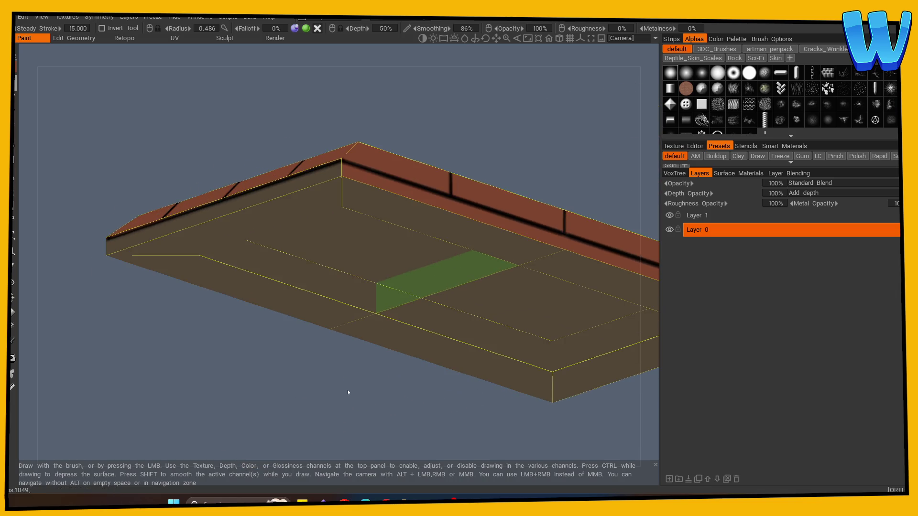
mouse_move(227, 363)
middle_mouse_down()
mouse_move(172, 365)
mouse_move(99, 416)
mouse_move(107, 353)
middle_mouse_up()
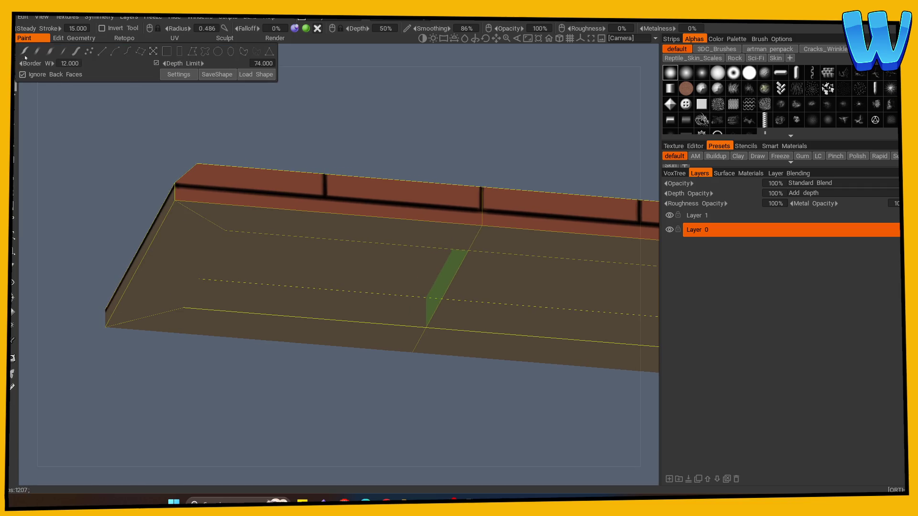
left_click(149, 29)
mouse_move(201, 382)
middle_mouse_down()
mouse_move(226, 390)
mouse_move(184, 381)
mouse_move(192, 232)
middle_mouse_up()
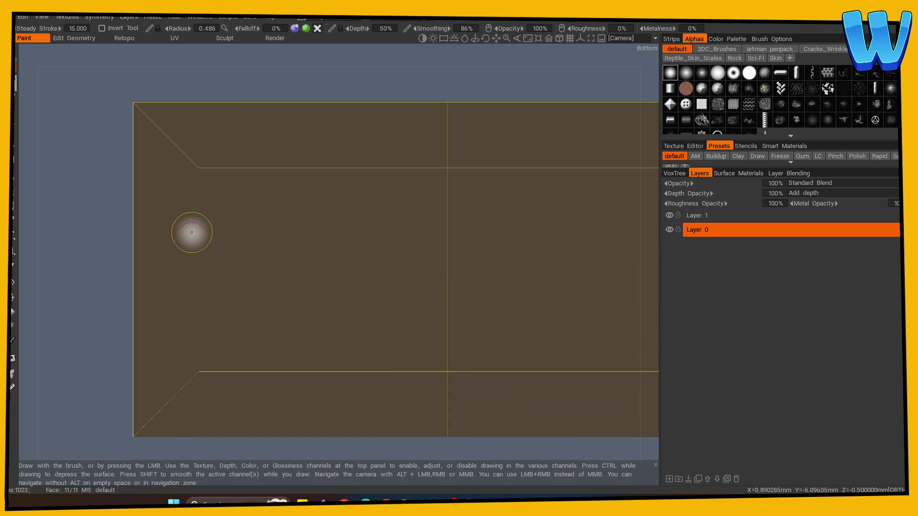
Step: Shrink the brush to a round disc stamp with zero depth and enable X-axis symmetry
left_click(749, 72)
right_click_drag(181, 197, 181, 214)
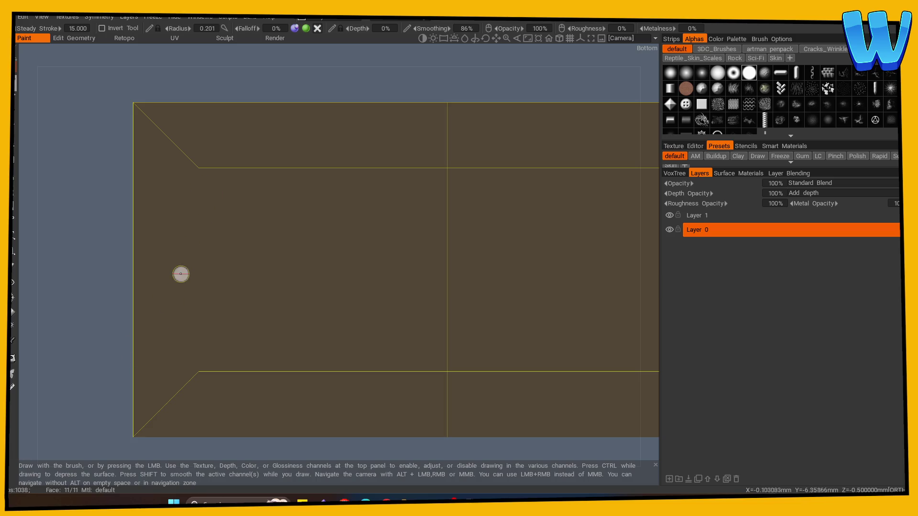
key("s")
left_click(121, 223)
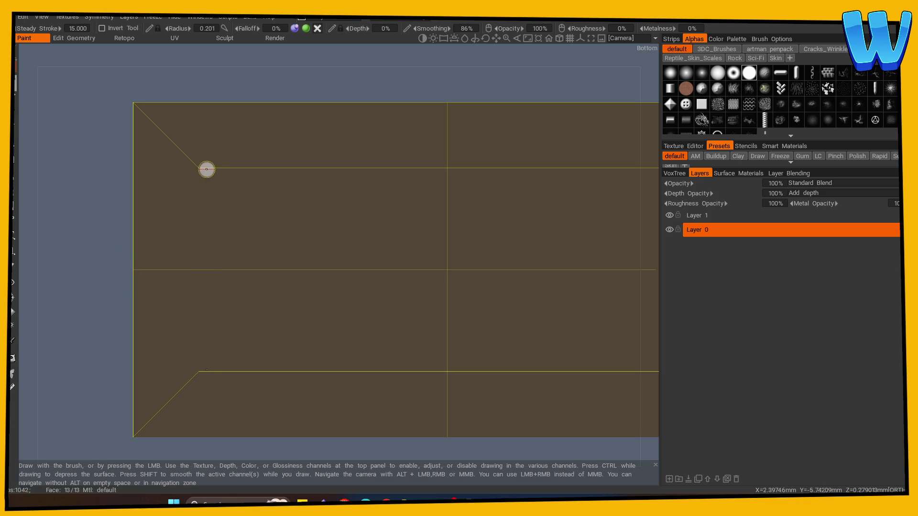
Step: Paint the mirrored top and bottom frame lines, then redraw the left line straight
mouse_move(205, 168)
left_mouse_down("shift")
mouse_move(540, 169)
mouse_move(203, 169)
left_mouse_up("shift")
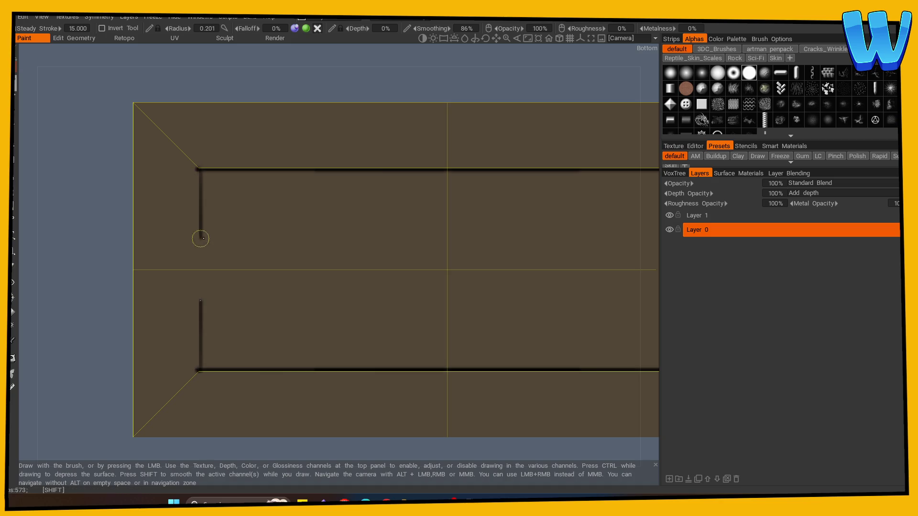
key("ctrl+z")
left_click_drag(201, 368, 201, 268, "shift")
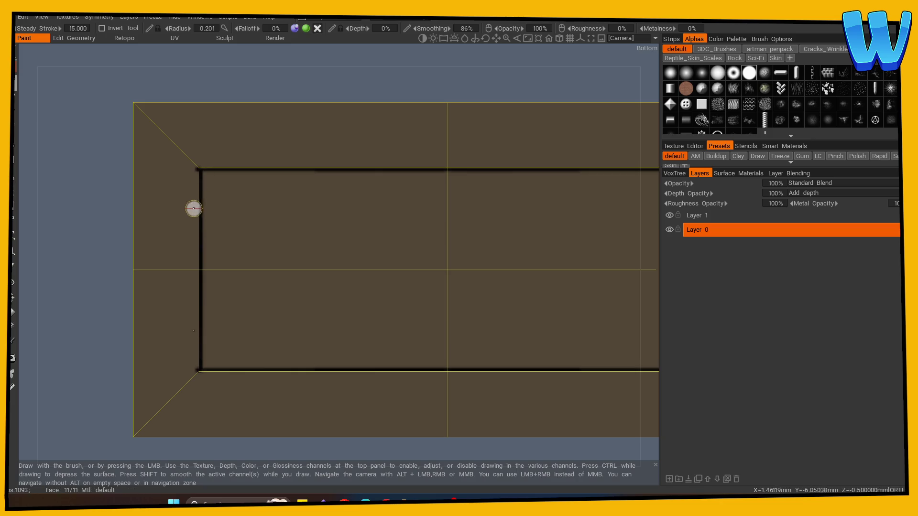
Step: Undo the Layer 0 frame grooves and switch to the paint brush on Layer 1
left_click(13, 266)
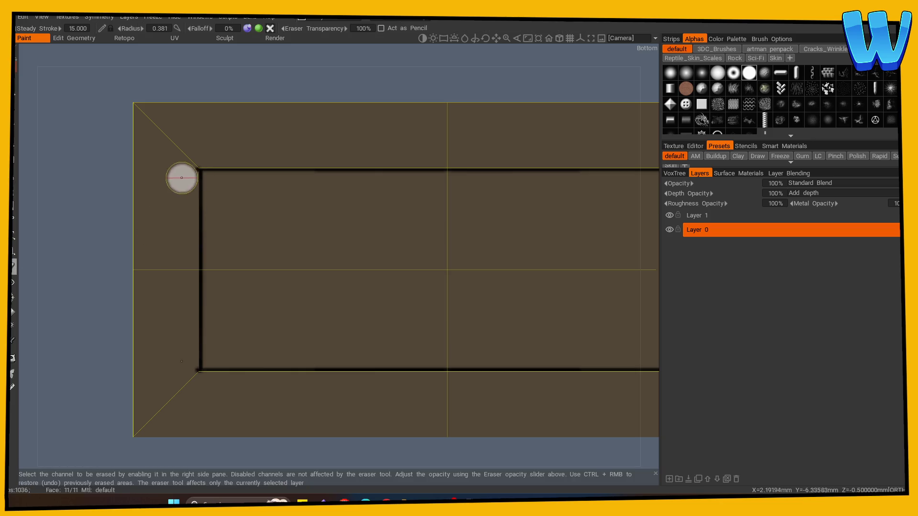
key("ctrl+z")
key("ctrl+z")
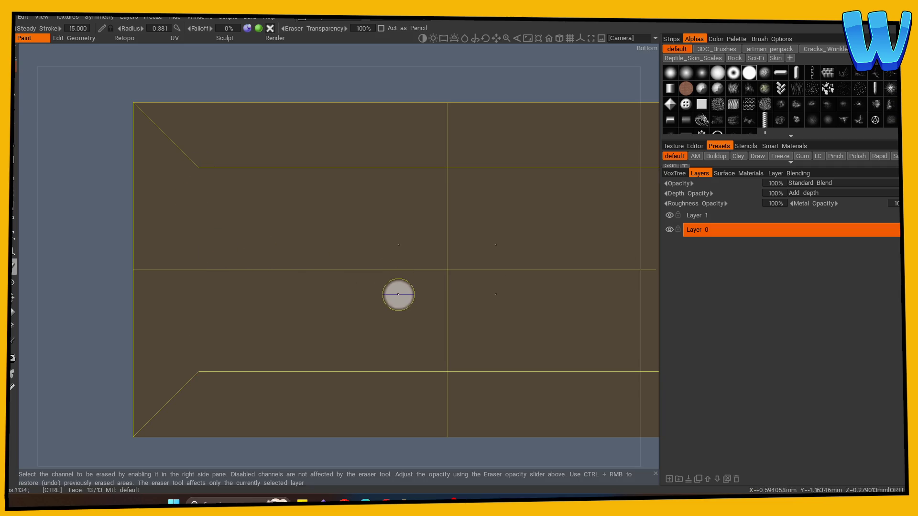
left_click(694, 215)
key("b")
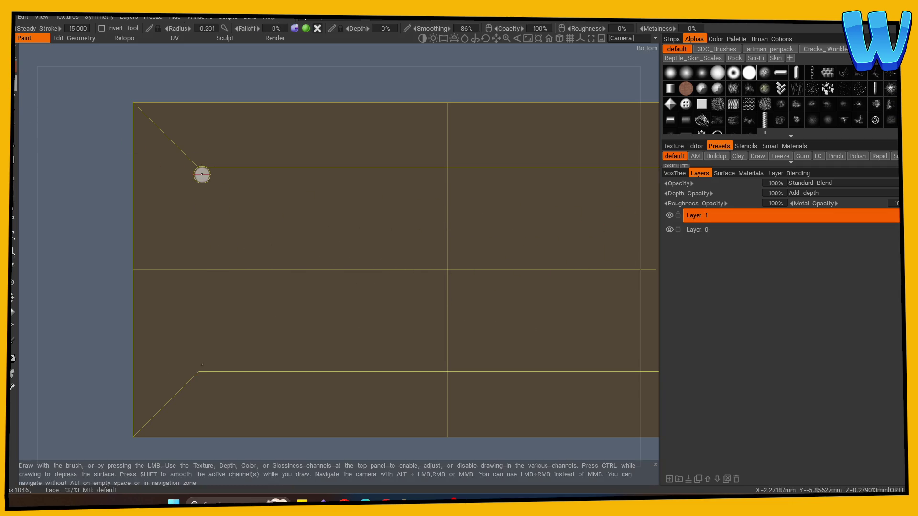
Step: Repaint the left, top and bottom inner-frame grooves on the underside, closing the gaps
left_click_drag(200, 169, 200, 224, "shift")
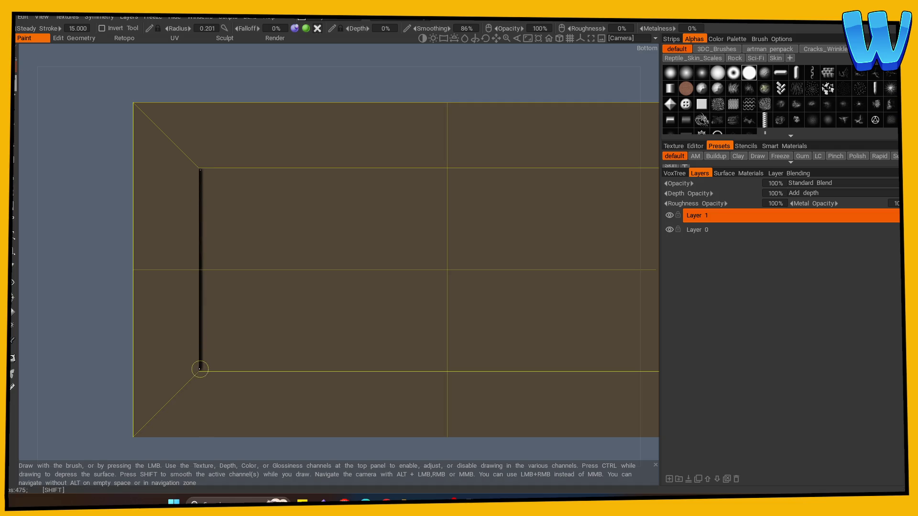
left_click_drag(200, 170, 490, 168, "shift")
mouse_move(72, 273)
left_mouse_down()
mouse_move(119, 343)
mouse_move(131, 426)
mouse_move(197, 428)
mouse_move(186, 381)
mouse_move(200, 324)
left_mouse_up()
scroll(143, 239, "down", 2)
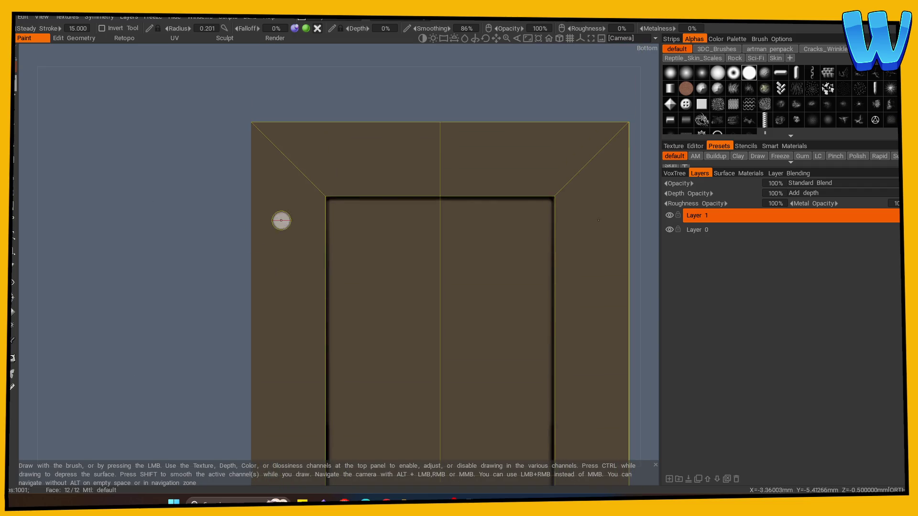
mouse_move(245, 197)
left_mouse_down("shift")
mouse_move(329, 201)
mouse_move(259, 198)
left_mouse_up("shift")
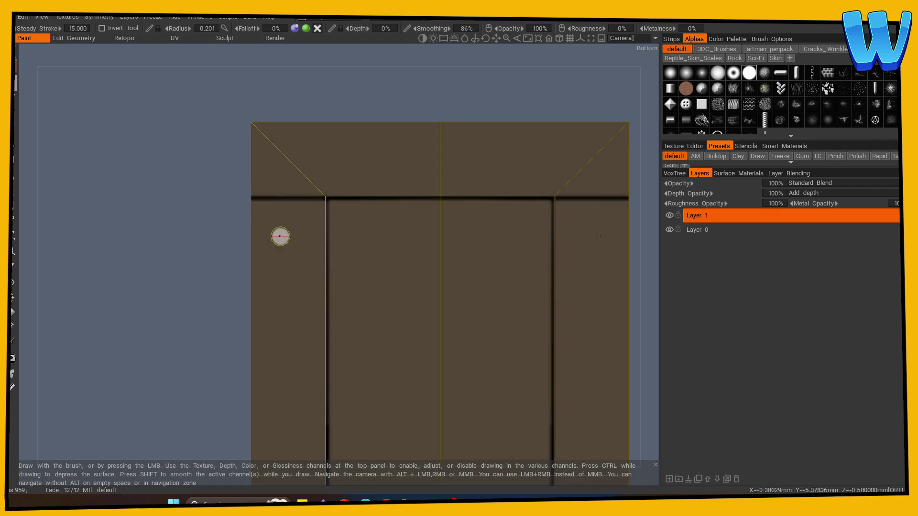
mouse_move(280, 236)
left_mouse_down("alt")
mouse_move(220, 298)
mouse_move(318, 267)
mouse_move(57, 292)
mouse_move(418, 257)
mouse_move(375, 289)
mouse_move(279, 223)
mouse_move(303, 232)
mouse_move(308, 252)
left_mouse_up("alt")
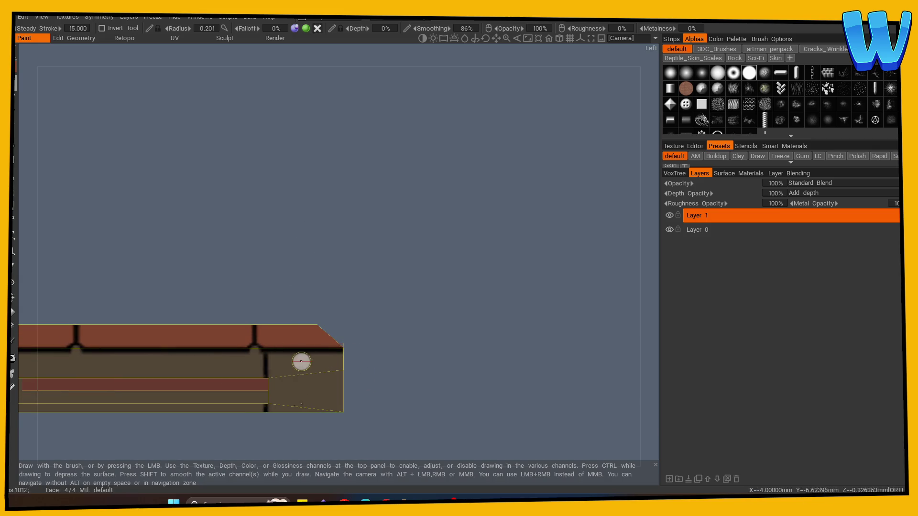
mouse_move(301, 361)
left_mouse_down("alt")
mouse_move(387, 312)
mouse_move(381, 167)
left_mouse_up("alt")
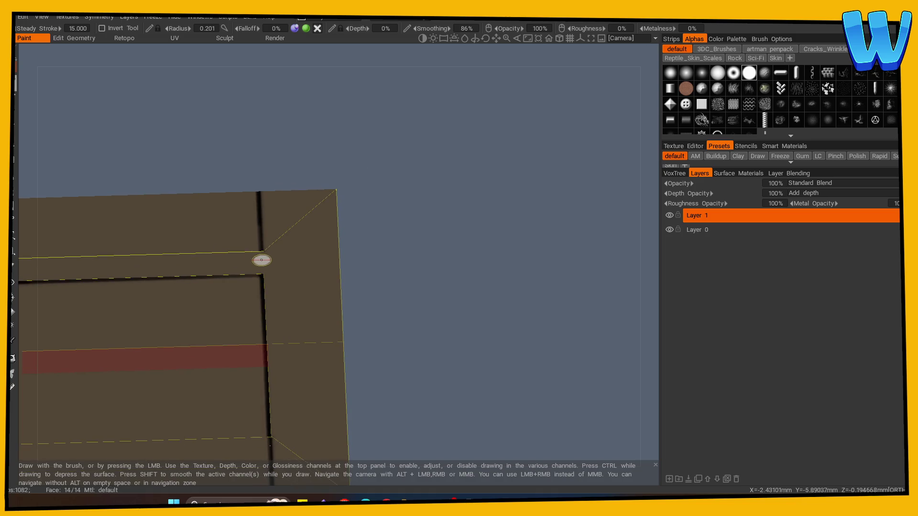
mouse_move(287, 252)
left_mouse_down("alt")
mouse_move(371, 297)
mouse_move(379, 315)
left_mouse_up("alt")
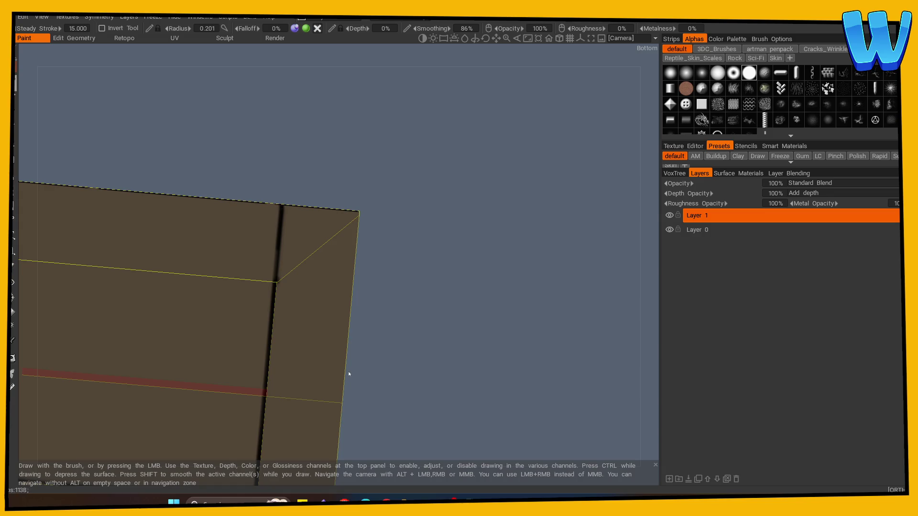
mouse_move(401, 242)
left_mouse_down("alt")
mouse_move(410, 334)
mouse_move(402, 373)
mouse_move(392, 300)
left_mouse_up("alt")
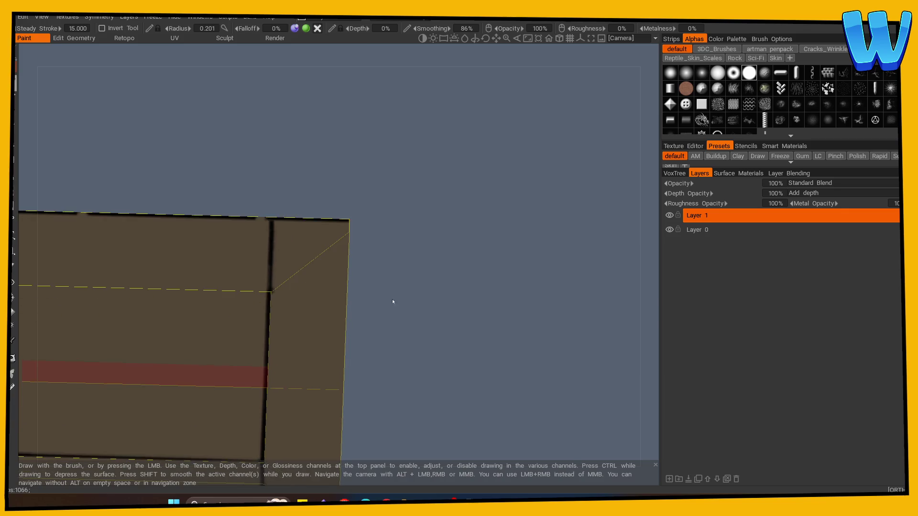
key("e")
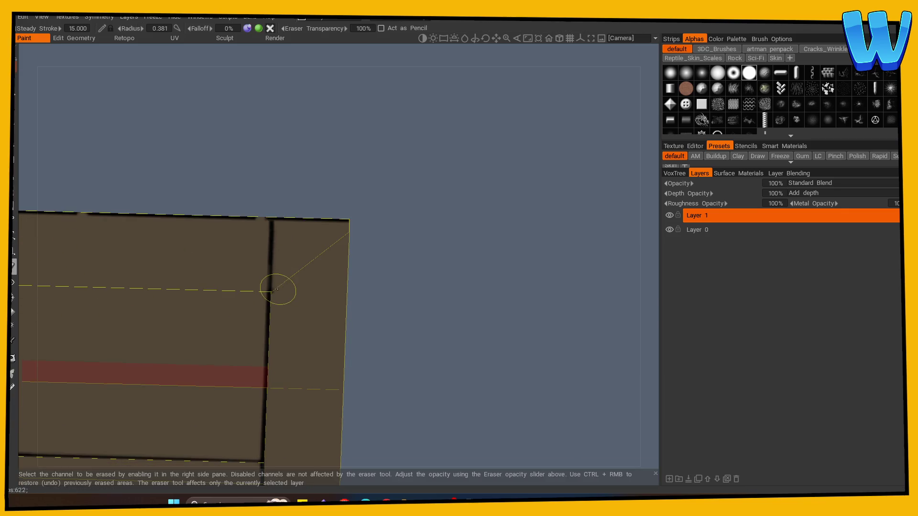
key("b")
mouse_move(246, 179)
left_mouse_down("alt")
mouse_move(412, 328)
mouse_move(408, 366)
mouse_move(340, 338)
mouse_move(340, 360)
mouse_move(353, 260)
mouse_move(400, 277)
left_mouse_up("alt")
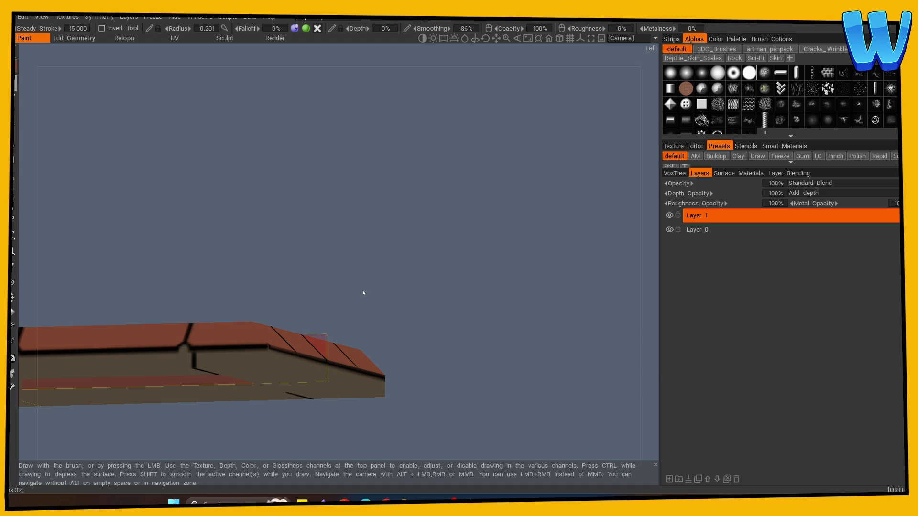
mouse_move(363, 294)
left_mouse_down()
mouse_move(312, 232)
mouse_move(382, 220)
mouse_move(405, 227)
mouse_move(277, 251)
mouse_move(369, 266)
mouse_move(349, 277)
mouse_move(455, 227)
mouse_move(430, 290)
left_mouse_up()
mouse_move(380, 311)
left_mouse_down()
mouse_move(459, 289)
mouse_move(486, 299)
mouse_move(361, 317)
mouse_move(293, 406)
mouse_move(234, 406)
mouse_move(264, 396)
left_mouse_up()
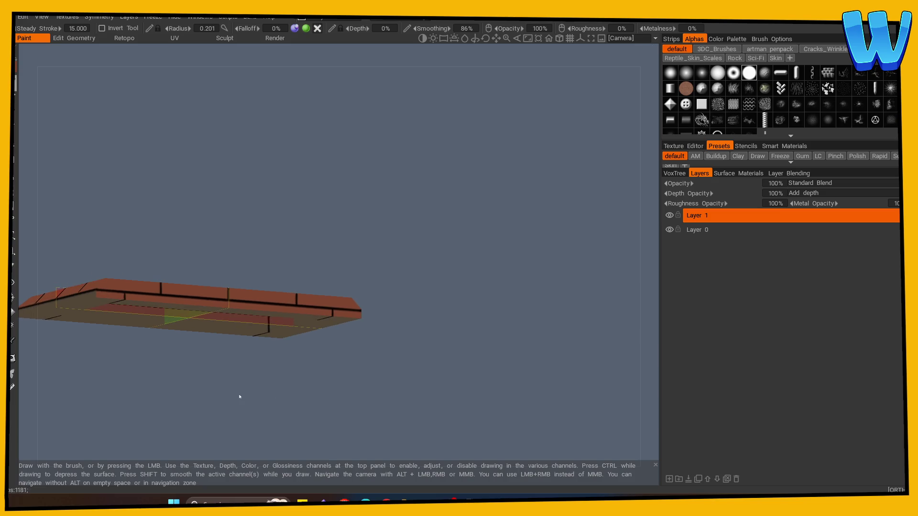
mouse_move(144, 413)
left_mouse_down()
mouse_move(117, 371)
mouse_move(107, 392)
mouse_move(346, 362)
mouse_move(260, 317)
mouse_move(257, 293)
mouse_move(301, 134)
mouse_move(236, 134)
mouse_move(218, 210)
mouse_move(279, 191)
mouse_move(246, 171)
mouse_move(249, 156)
left_mouse_up()
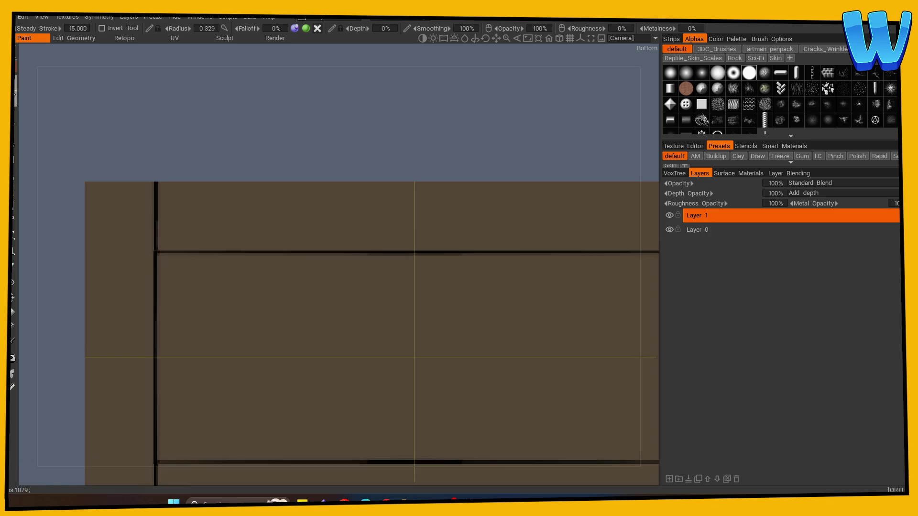
mouse_move(156, 249)
left_mouse_down()
mouse_move(215, 152)
mouse_move(213, 214)
mouse_move(154, 263)
left_mouse_up()
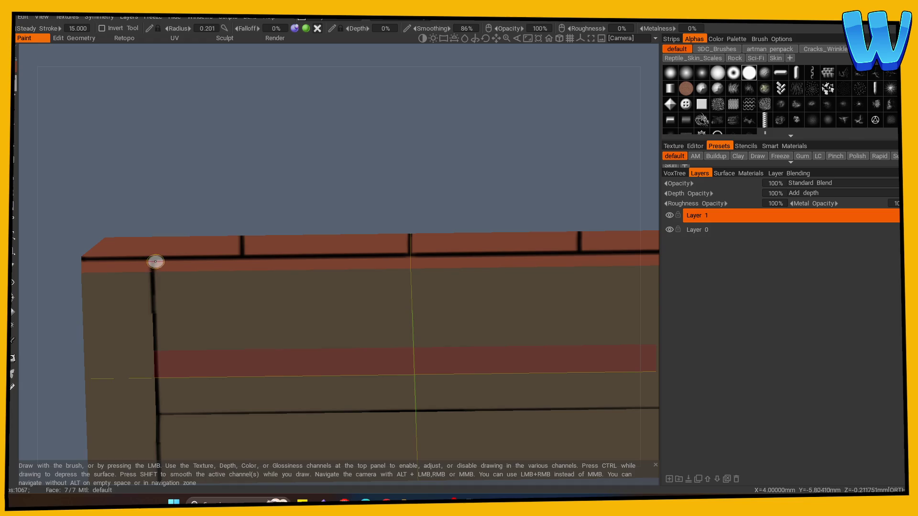
mouse_move(202, 213)
left_mouse_down()
mouse_move(206, 117)
mouse_move(202, 178)
mouse_move(172, 154)
mouse_move(117, 404)
mouse_move(129, 266)
mouse_move(254, 373)
mouse_move(206, 397)
mouse_move(115, 403)
mouse_move(167, 258)
mouse_move(239, 171)
mouse_move(204, 129)
mouse_move(164, 139)
mouse_move(236, 129)
mouse_move(221, 84)
mouse_move(142, 357)
mouse_move(375, 406)
mouse_move(468, 403)
mouse_move(143, 395)
mouse_move(196, 403)
left_mouse_up()
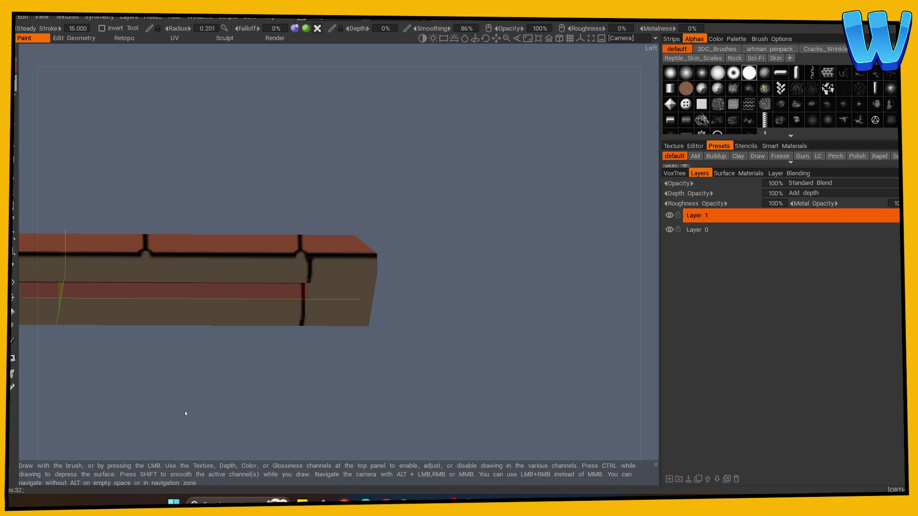
mouse_move(184, 412)
left_mouse_down()
mouse_move(366, 196)
mouse_move(353, 209)
mouse_move(460, 237)
mouse_move(364, 262)
left_mouse_up()
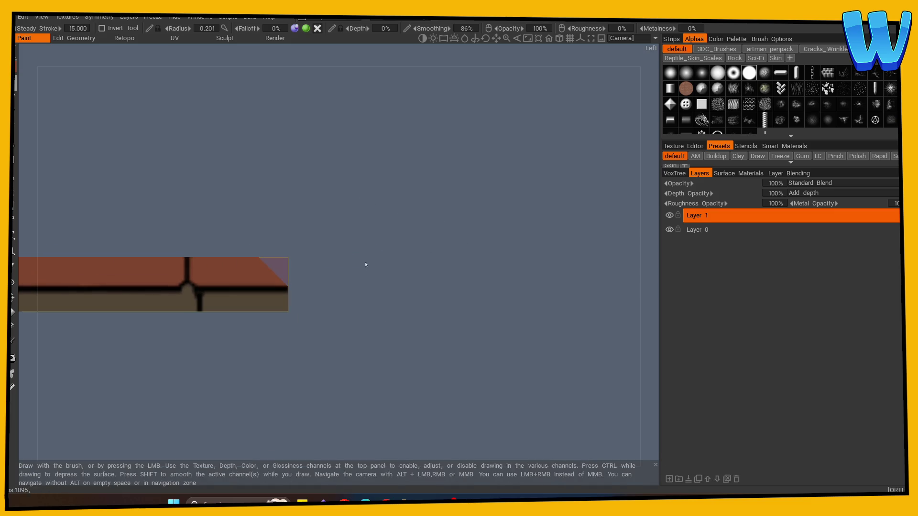
Step: Erase paint at the mortar junction on the slab's side
left_click(12, 266)
left_click(188, 299)
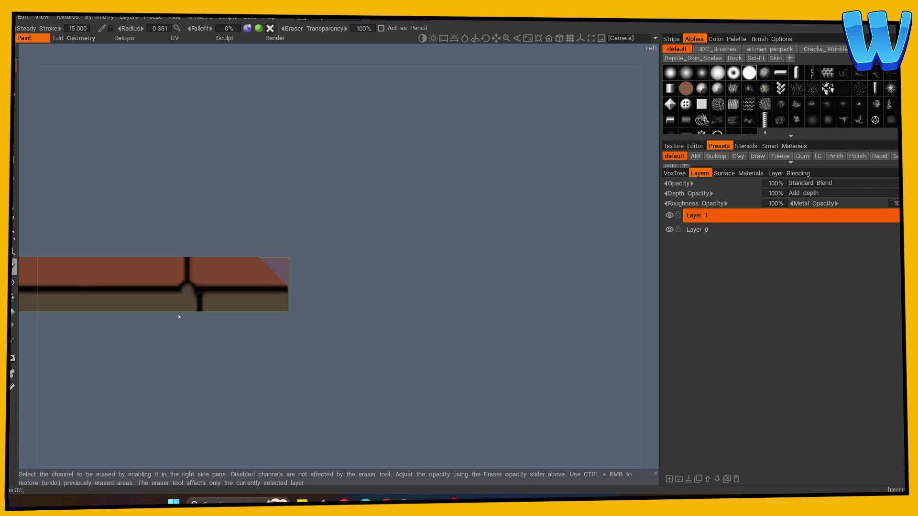
mouse_move(179, 316)
right_mouse_down()
mouse_move(191, 299)
mouse_move(194, 393)
right_mouse_up()
mouse_move(79, 394)
right_mouse_down()
mouse_move(371, 389)
mouse_move(304, 386)
right_mouse_up()
Step: On Layer 0, smooth away the mortar joint in the lower brick row from the side view
left_click(696, 229)
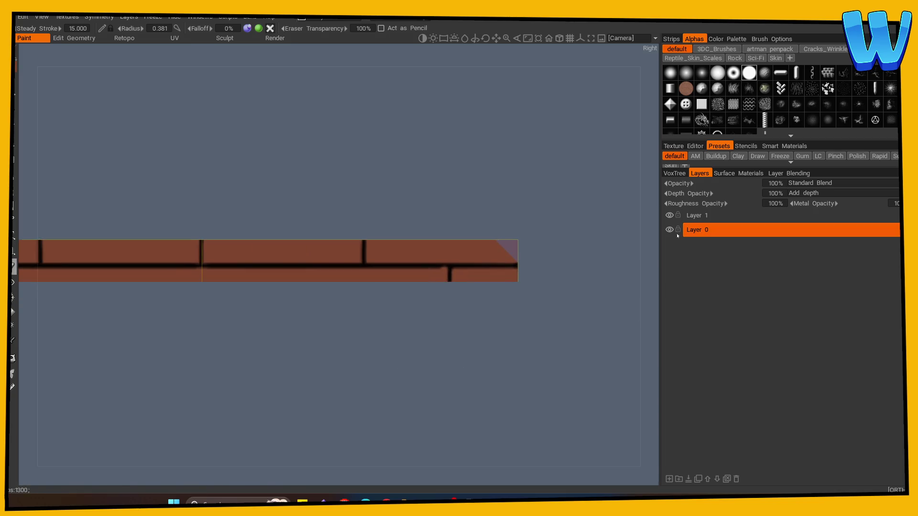
mouse_move(478, 344)
right_mouse_down()
mouse_move(295, 349)
mouse_move(32, 297)
right_mouse_up()
left_click(13, 297)
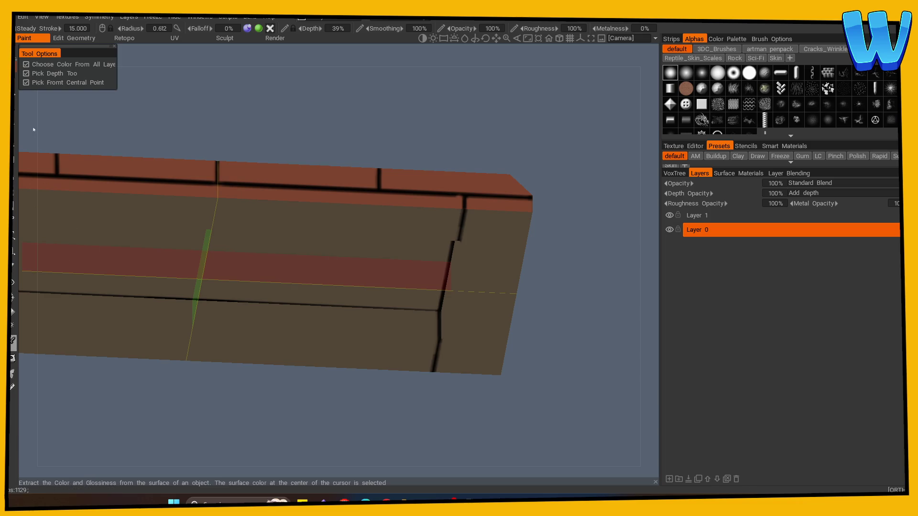
right_click_drag(82, 256, 201, 428, "shift")
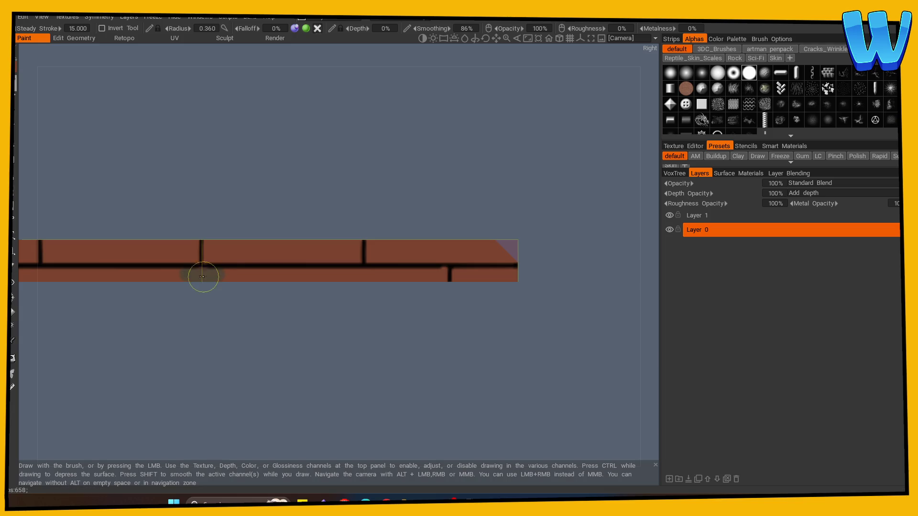
mouse_move(211, 272)
left_mouse_down("shift")
mouse_move(529, 271)
mouse_move(235, 272)
mouse_move(278, 279)
left_mouse_up("shift")
mouse_move(244, 282)
right_mouse_down()
mouse_move(244, 317)
mouse_move(248, 201)
mouse_move(244, 264)
mouse_move(248, 201)
mouse_move(297, 293)
mouse_move(172, 365)
mouse_move(203, 366)
right_mouse_up()
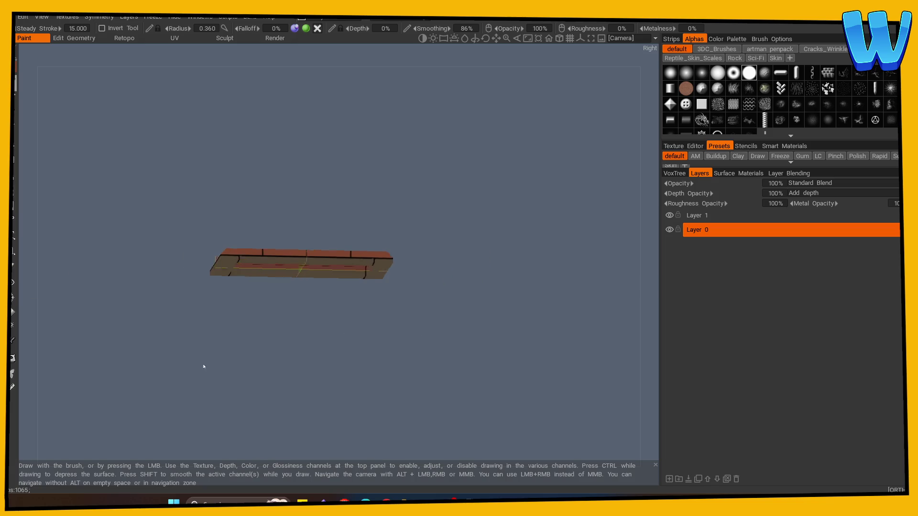
mouse_move(204, 367)
left_mouse_down()
mouse_move(386, 381)
mouse_move(396, 342)
mouse_move(426, 307)
mouse_move(414, 317)
mouse_move(443, 367)
mouse_move(404, 368)
mouse_move(549, 387)
mouse_move(358, 377)
mouse_move(359, 358)
mouse_move(284, 393)
mouse_move(254, 393)
mouse_move(242, 281)
mouse_move(461, 266)
mouse_move(495, 292)
mouse_move(600, 297)
left_mouse_up()
Step: Select Layer 1 and set the paint colour to black
left_click(697, 216)
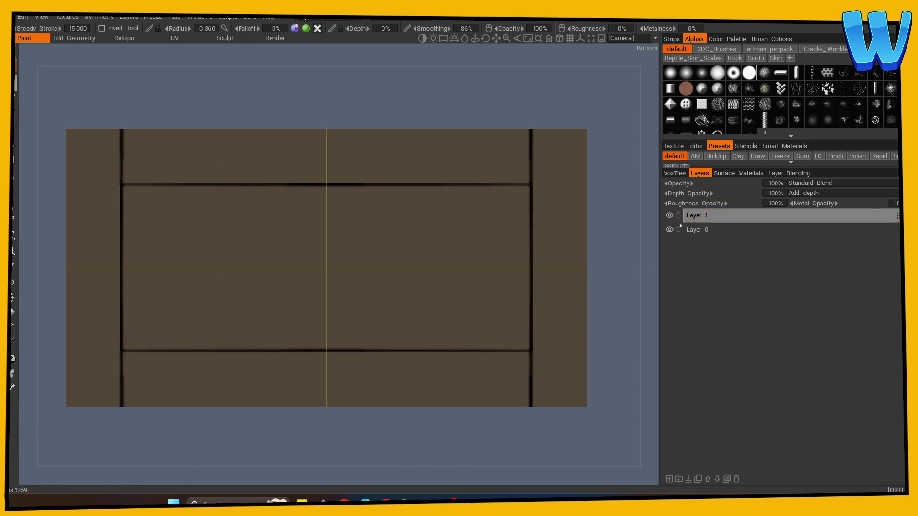
left_click_drag(408, 269, 400, 285)
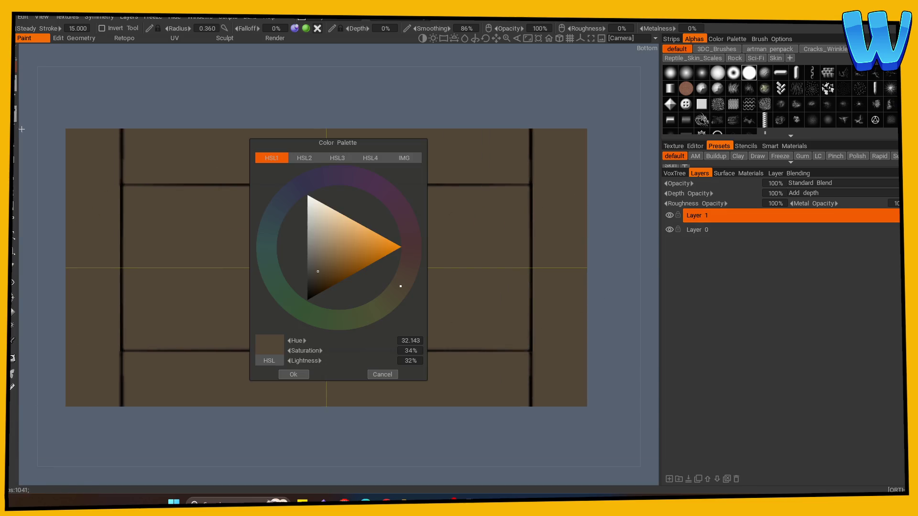
left_click(309, 297)
left_click(293, 375)
Step: Paint straight vertical grooves across the underside frame, redrawing any uneven ones
left_click_drag(177, 350, 177, 188)
mouse_move(232, 186)
left_mouse_down()
mouse_move(232, 349)
mouse_move(285, 239)
mouse_move(286, 187)
left_mouse_up()
key("ctrl+z")
key("ctrl+z")
key("ctrl+z")
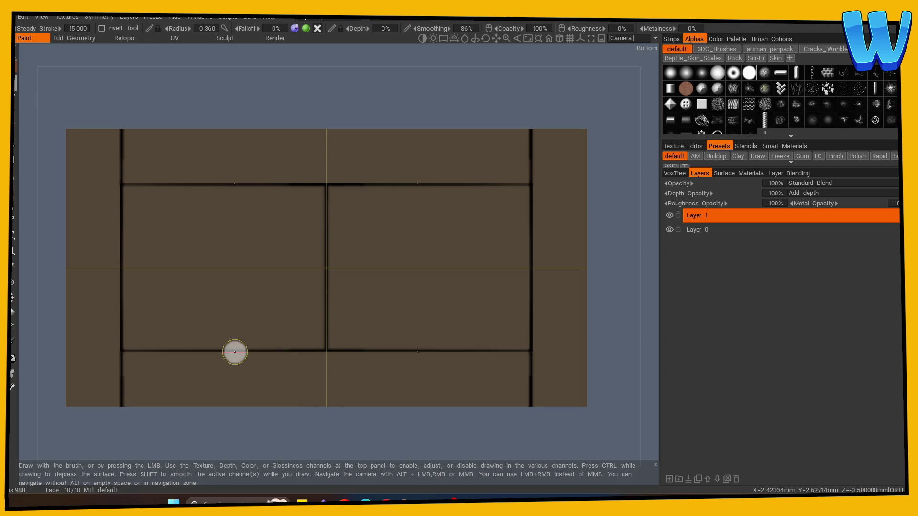
left_click_drag(215, 350, 214, 186)
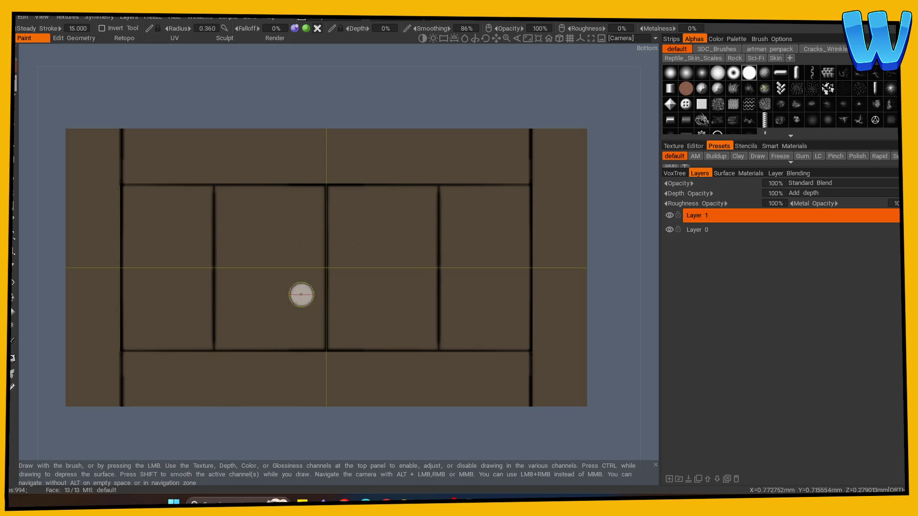
key("ctrl+z")
left_click(218, 204)
left_click(221, 332, "shift")
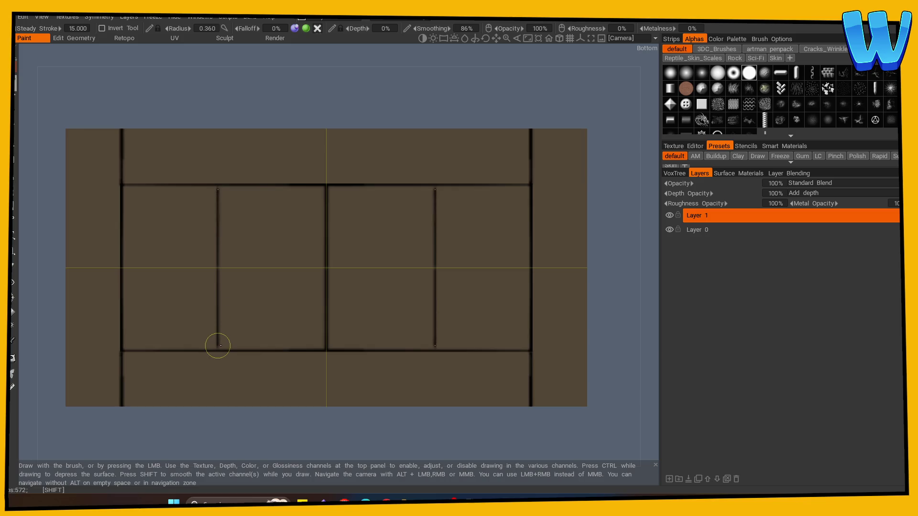
left_click_drag(218, 345, 217, 191)
Step: With a smaller brush, add vertical grooves dividing the right bricks and near the left end
key("bracketleft")
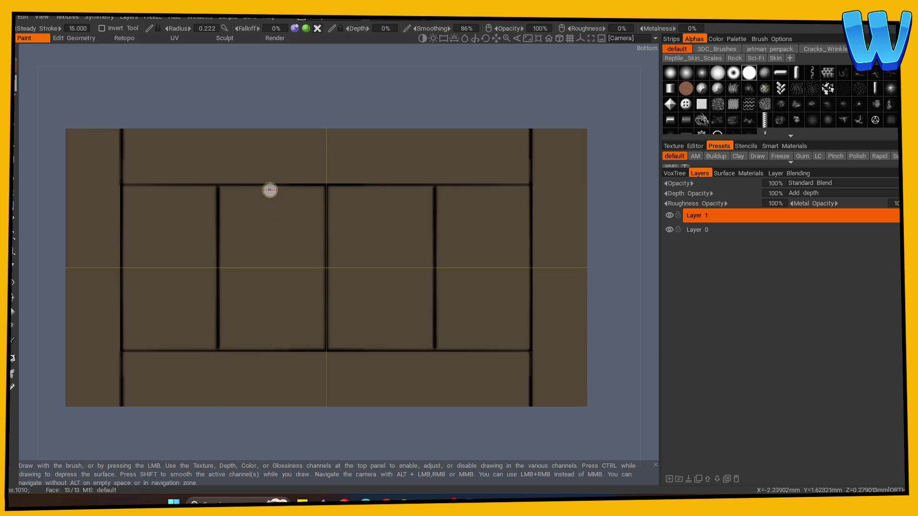
mouse_move(266, 187)
left_mouse_down()
mouse_move(269, 337)
mouse_move(268, 188)
left_mouse_up()
key("ctrl+z")
left_click_drag(166, 350, 166, 187)
scroll(243, 149, "down", 3)
mouse_move(301, 96)
left_mouse_down()
mouse_move(514, 297)
mouse_move(407, 393)
mouse_move(446, 409)
mouse_move(348, 401)
mouse_move(368, 413)
left_mouse_up()
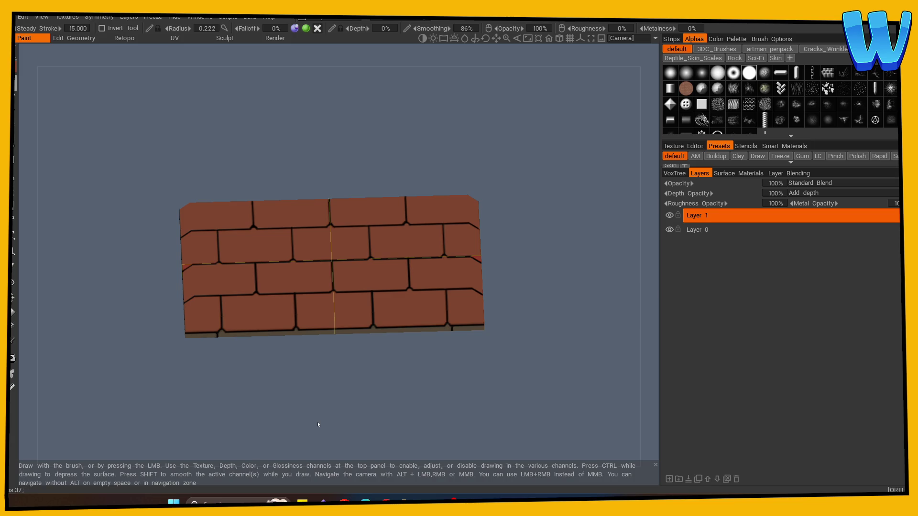
Step: Turn the brick outline layer and Layer 0 back on, and make Layer 0 current
left_click(669, 215)
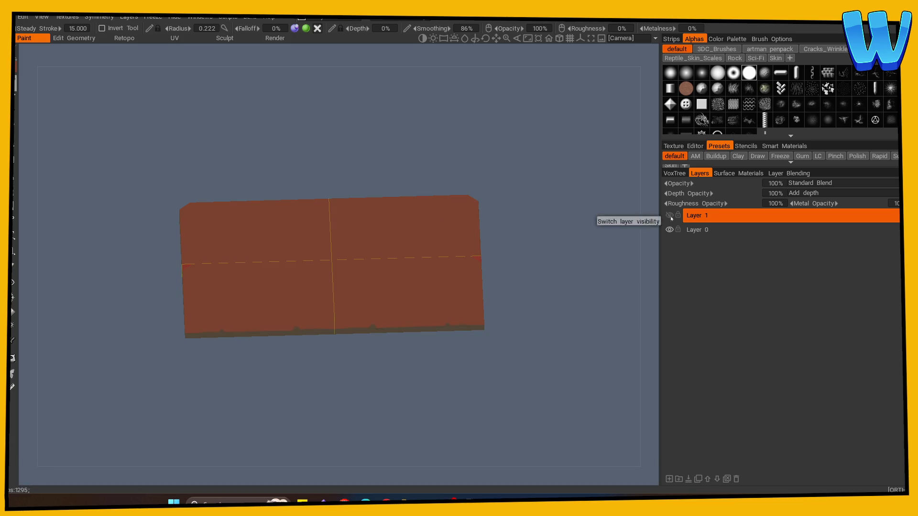
left_click(669, 215)
left_click(670, 230)
left_click(670, 230)
left_click(694, 230)
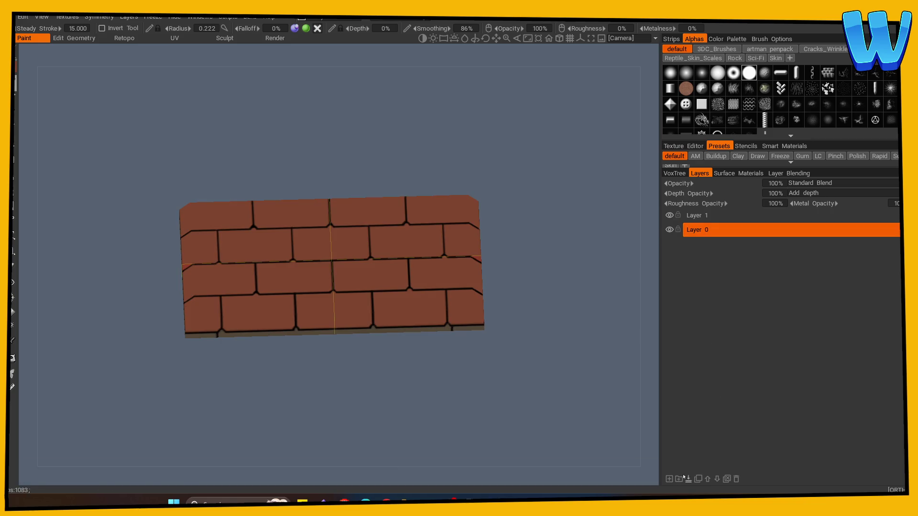
Step: Add a new layer above Layer 0 and rename it L
left_click(669, 479)
double_click(700, 231)
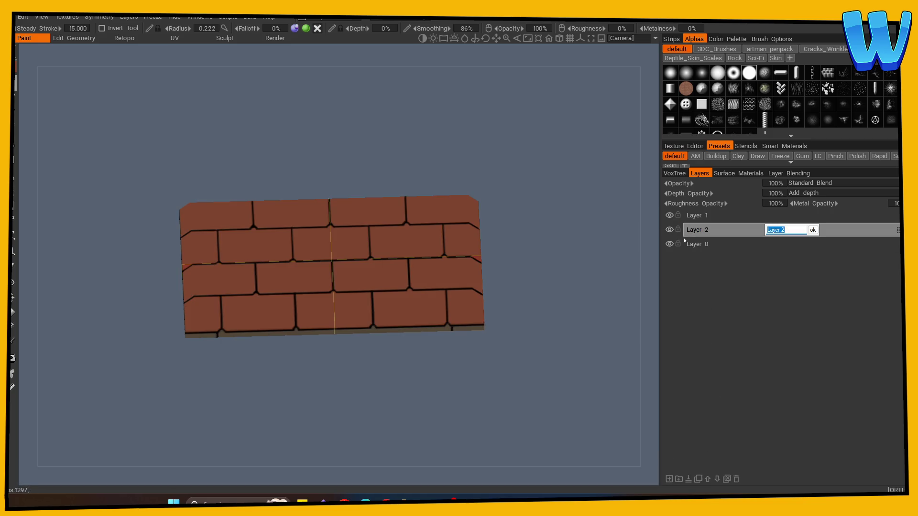
type("L")
key("Return")
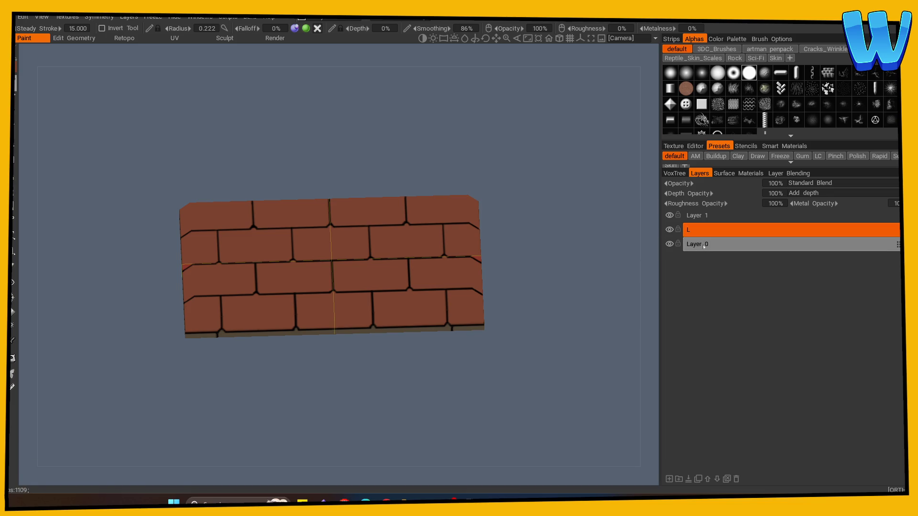
Step: On Layer 0, choose a reddish-brown paint colour and enlarge the brush radius to 1.156
left_click(13, 340)
left_click(205, 308)
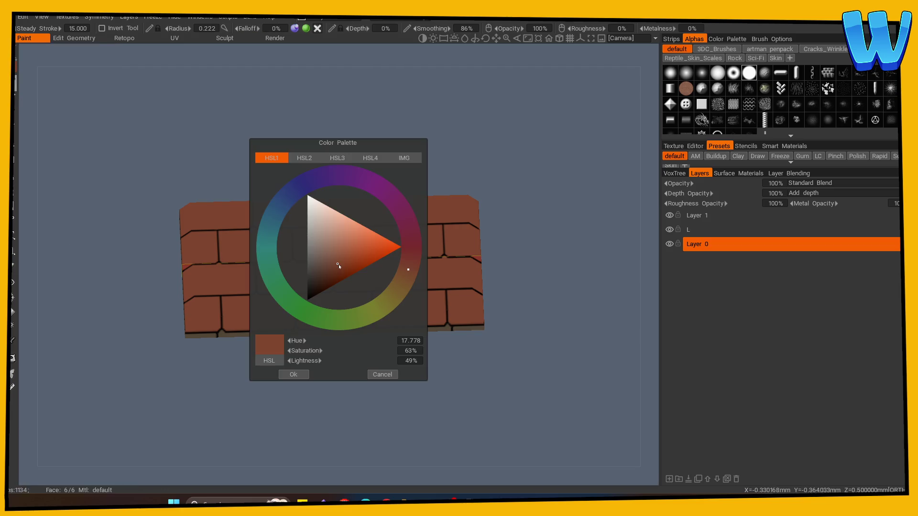
left_click(286, 371)
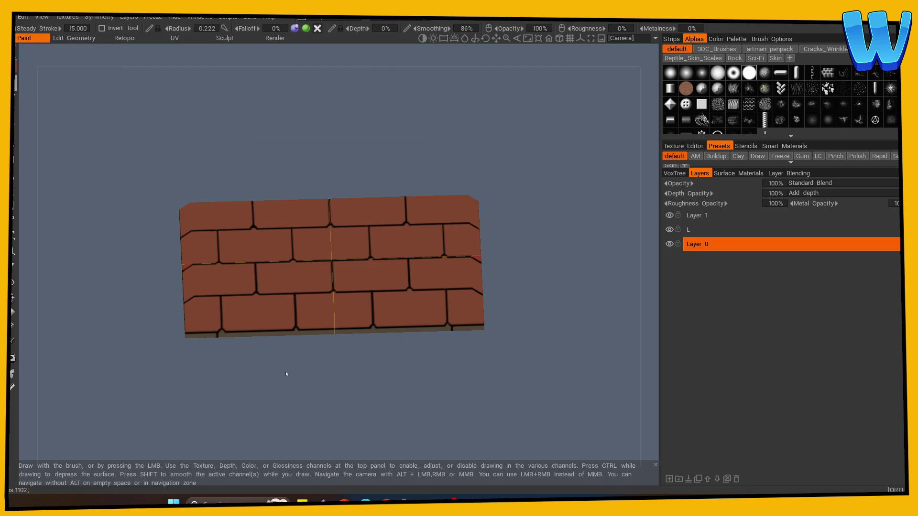
right_click_drag(249, 293, 273, 280)
Step: Dab darker red patches onto the lower-left, middle, lower-right, top-right and top-left bricks
key("s")
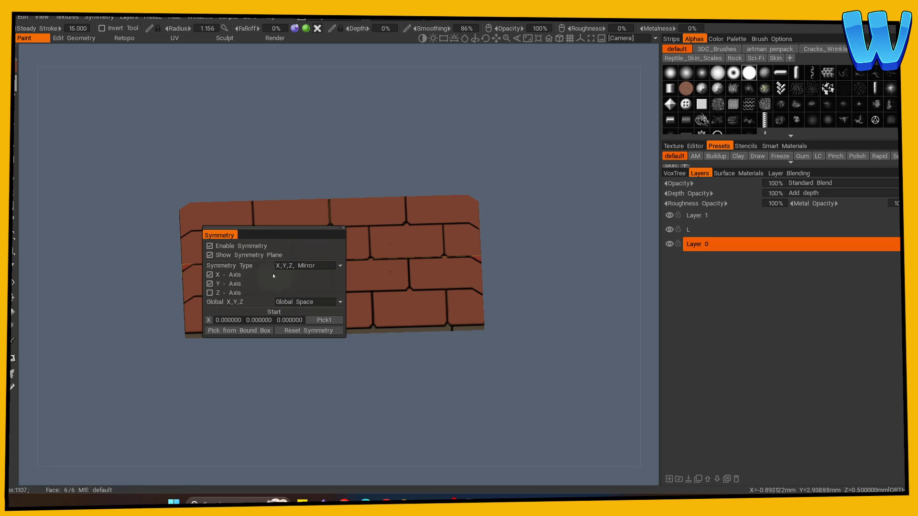
left_click(214, 287)
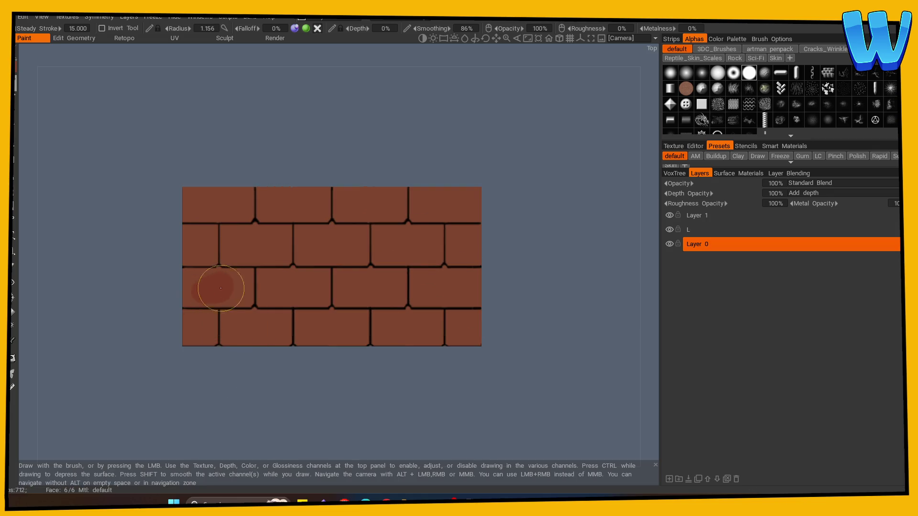
left_click(333, 246)
left_click(461, 324)
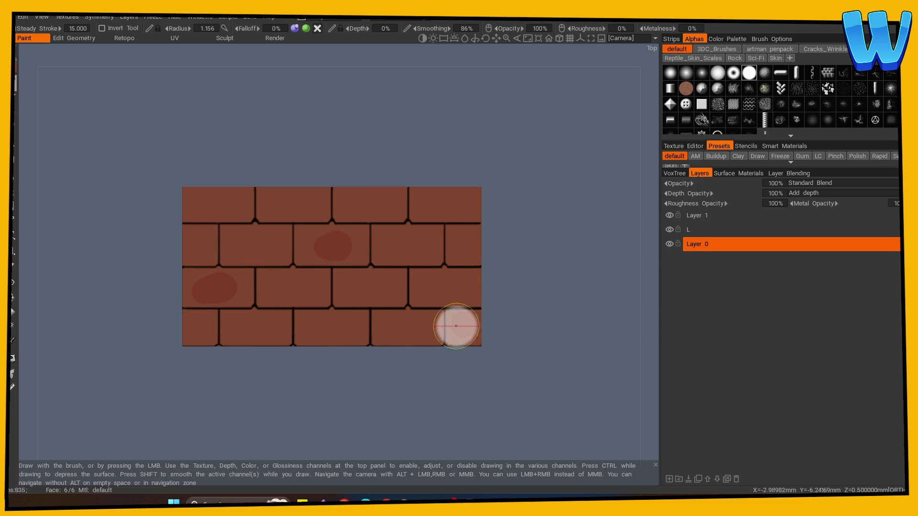
left_click(441, 205)
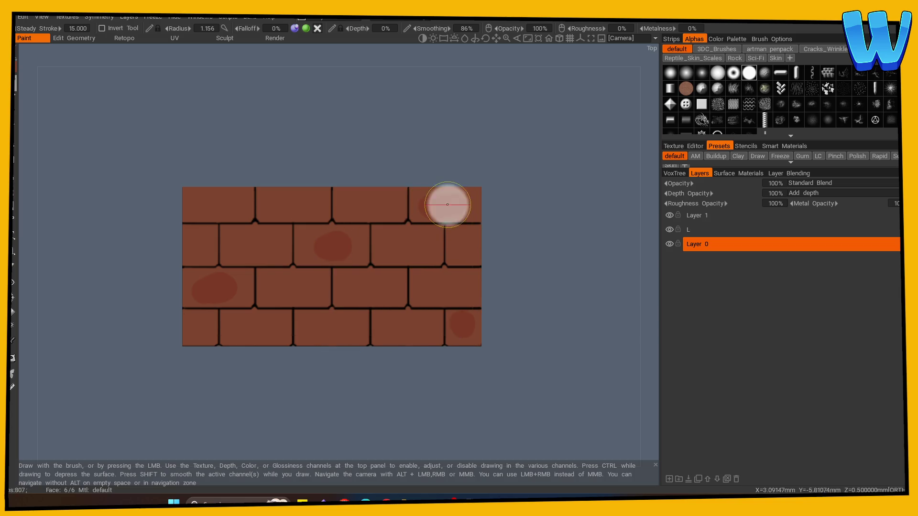
left_click(293, 201)
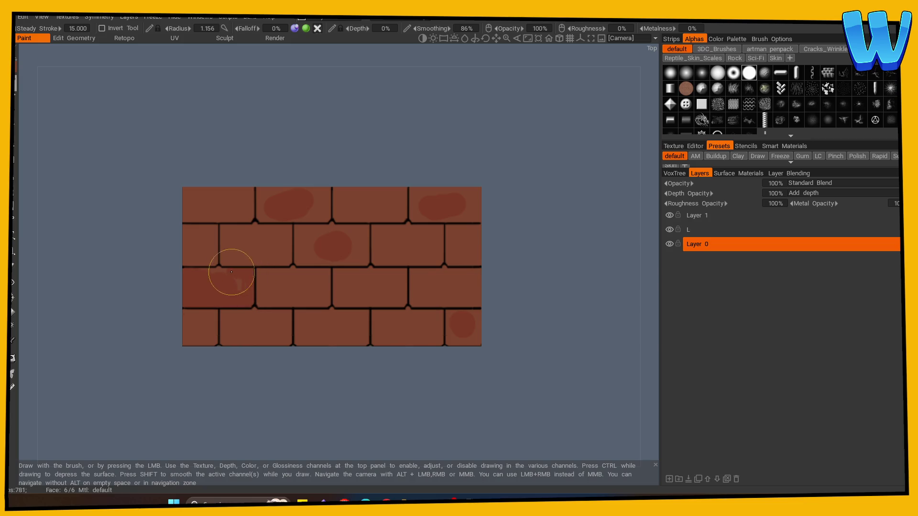
left_click(461, 317)
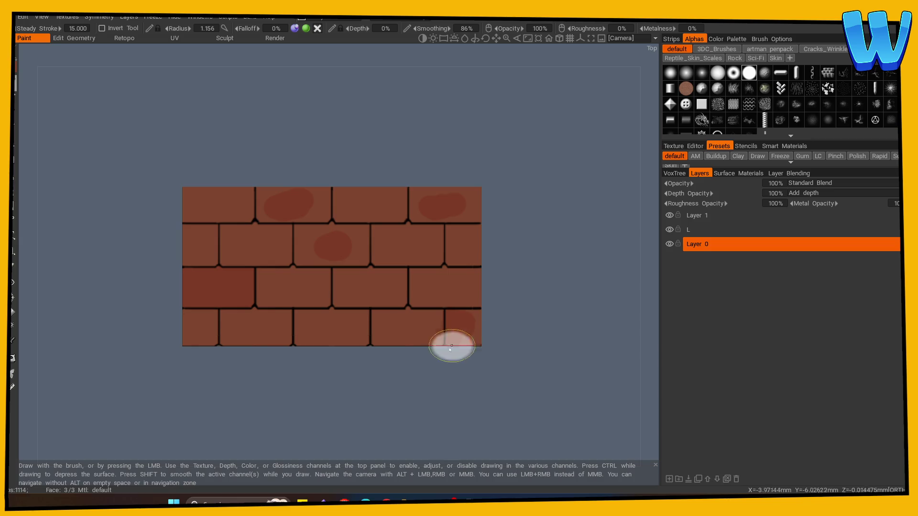
Step: Darken the left-middle brick and paint reddish colour across a bottom-row grout line
mouse_move(449, 343)
middle_mouse_down()
mouse_move(382, 390)
mouse_move(358, 389)
mouse_move(285, 348)
middle_mouse_up()
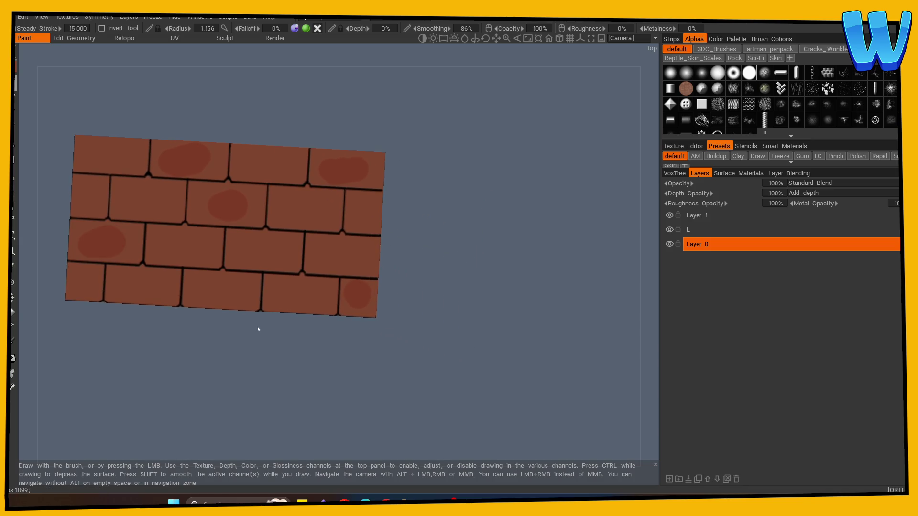
key("ctrl")
key("ctrl+z")
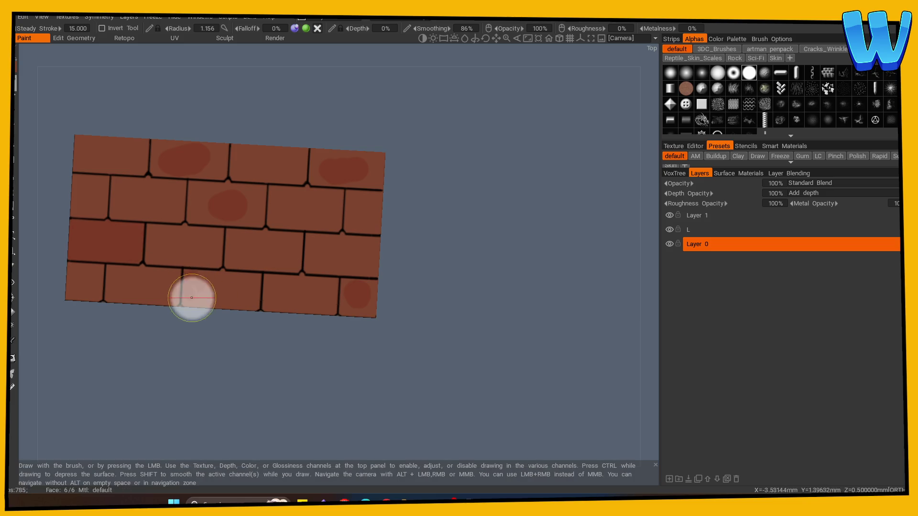
mouse_move(266, 290)
left_mouse_down()
mouse_move(267, 276)
mouse_move(269, 303)
left_mouse_up()
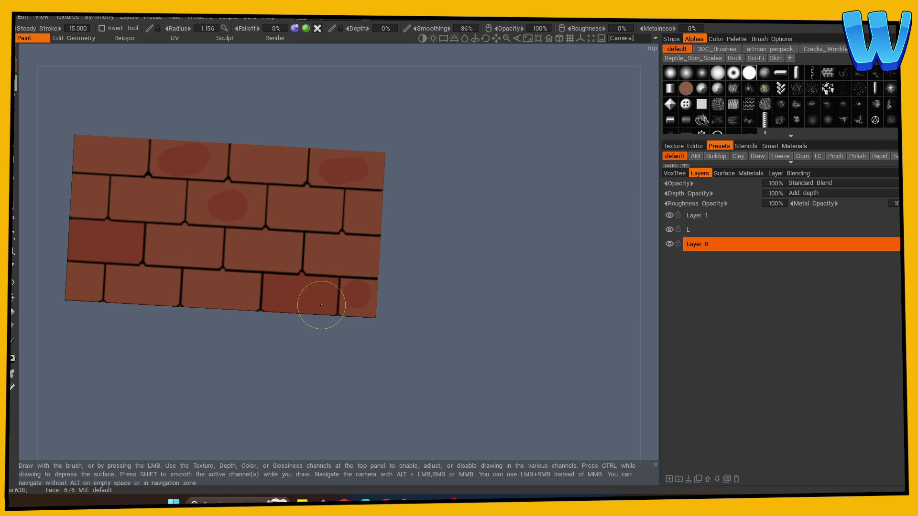
mouse_move(317, 303)
left_mouse_down("alt")
mouse_move(301, 304)
mouse_move(284, 256)
mouse_move(317, 342)
mouse_move(242, 286)
left_mouse_up("alt")
left_click_drag(348, 301, 220, 396, "alt+shift")
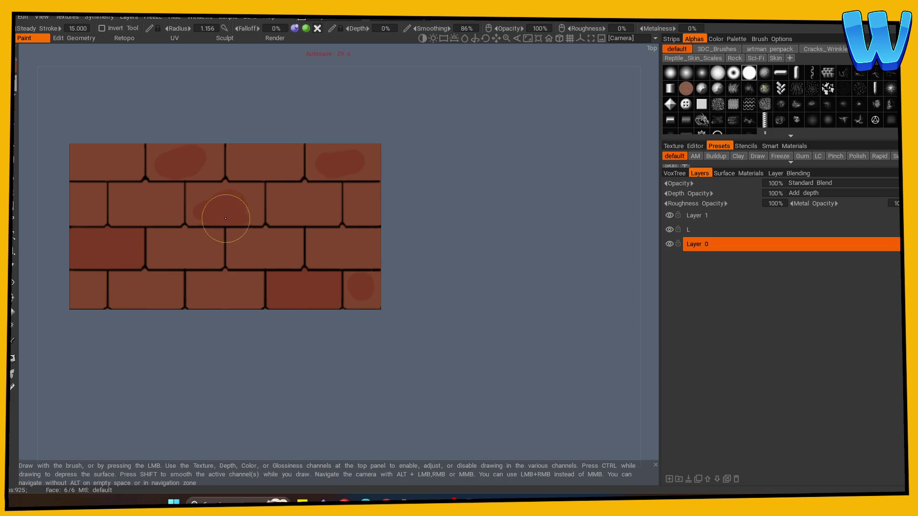
Step: Extend the dark patches to fill the central brick and touch up the top-left and top-right bricks
left_click_drag(235, 209, 230, 205)
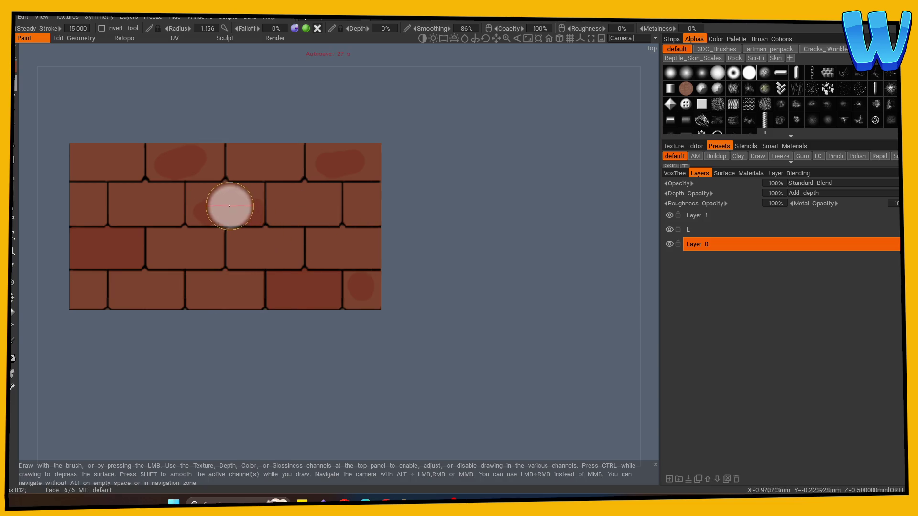
scroll(505, 242, "up", 2)
scroll(506, 277, "up", 3)
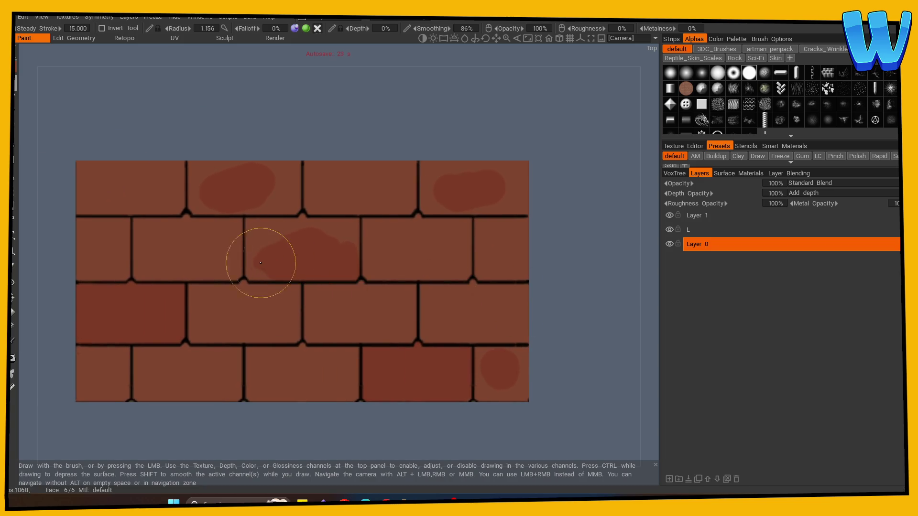
mouse_move(256, 262)
left_mouse_down()
mouse_move(266, 276)
mouse_move(250, 266)
mouse_move(246, 217)
mouse_move(342, 213)
mouse_move(354, 225)
left_mouse_up()
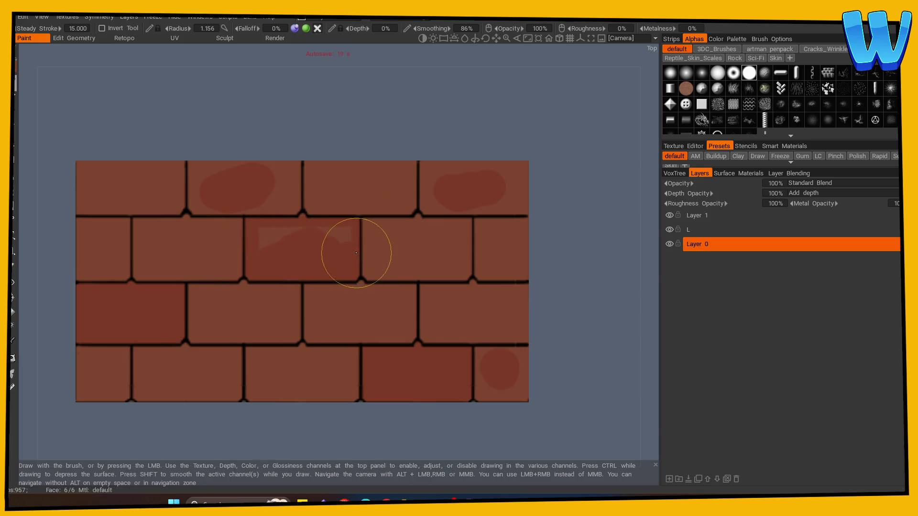
left_click(343, 241)
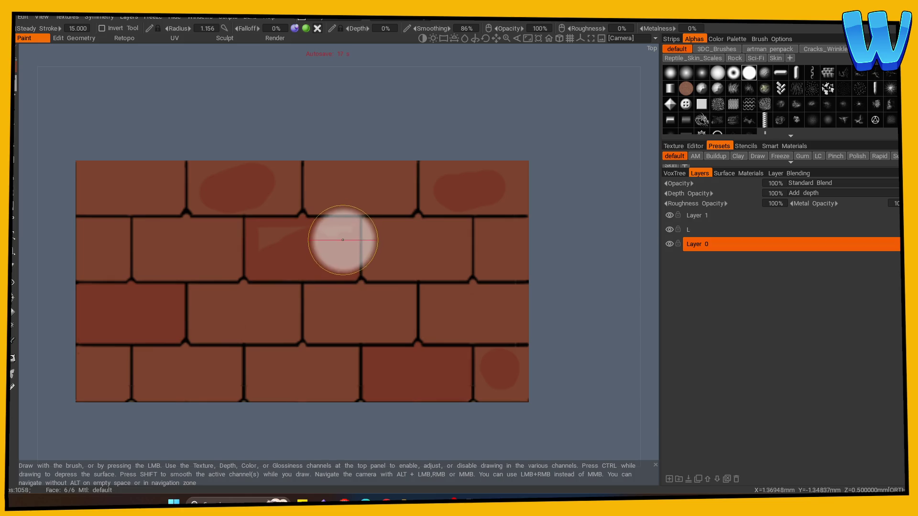
mouse_move(263, 236)
left_mouse_down()
mouse_move(266, 215)
mouse_move(191, 199)
mouse_move(201, 157)
mouse_move(289, 168)
mouse_move(293, 207)
mouse_move(272, 213)
mouse_move(250, 201)
mouse_move(275, 187)
left_mouse_up()
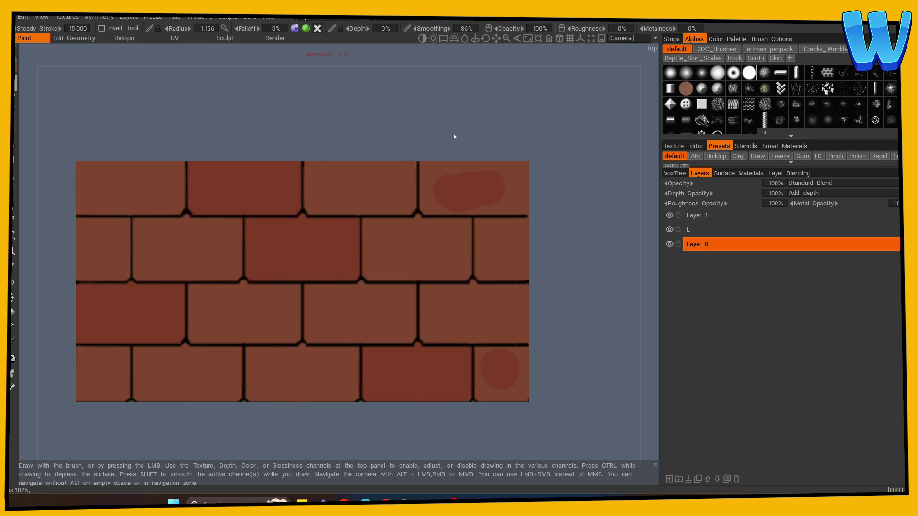
middle_click_drag(455, 134, 230, 158)
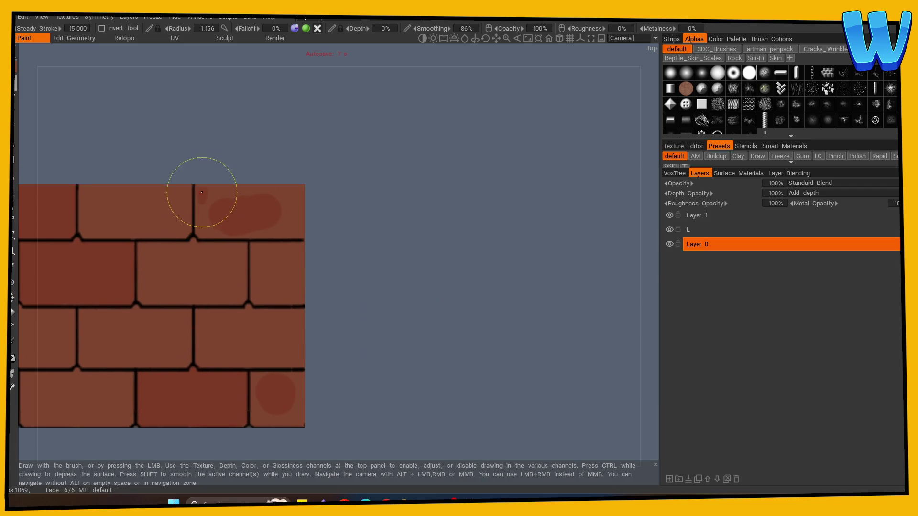
mouse_move(199, 241)
left_mouse_down()
mouse_move(210, 228)
mouse_move(236, 225)
left_mouse_up()
Step: Finish darkening the top-right brick's edge and inspect the slab from several angles
mouse_move(309, 190)
left_mouse_down()
mouse_move(262, 206)
mouse_move(315, 229)
left_mouse_up()
left_click(151, 369)
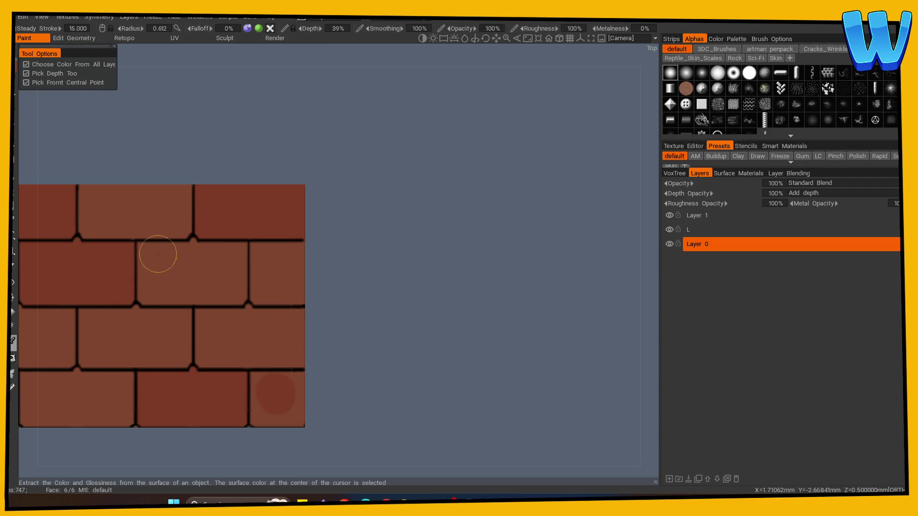
key("v")
left_click_drag(331, 311, 66, 137)
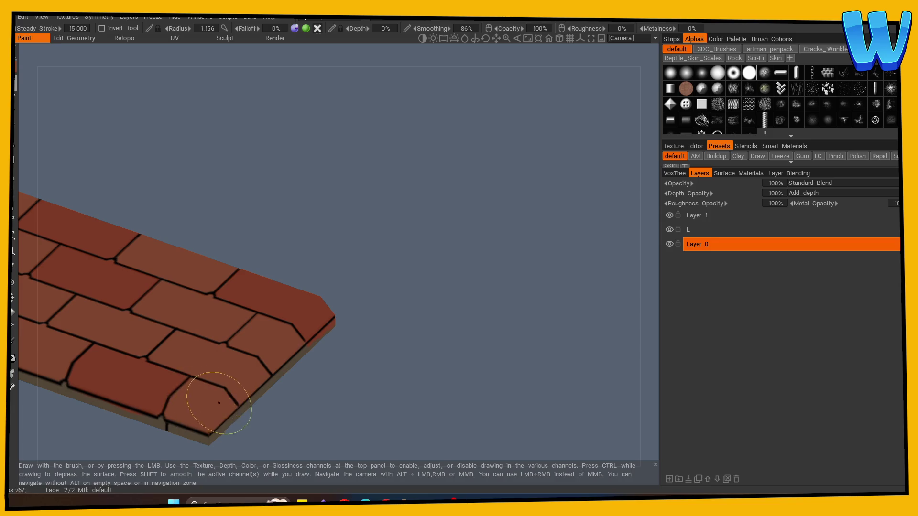
left_click_drag(353, 369, 390, 371)
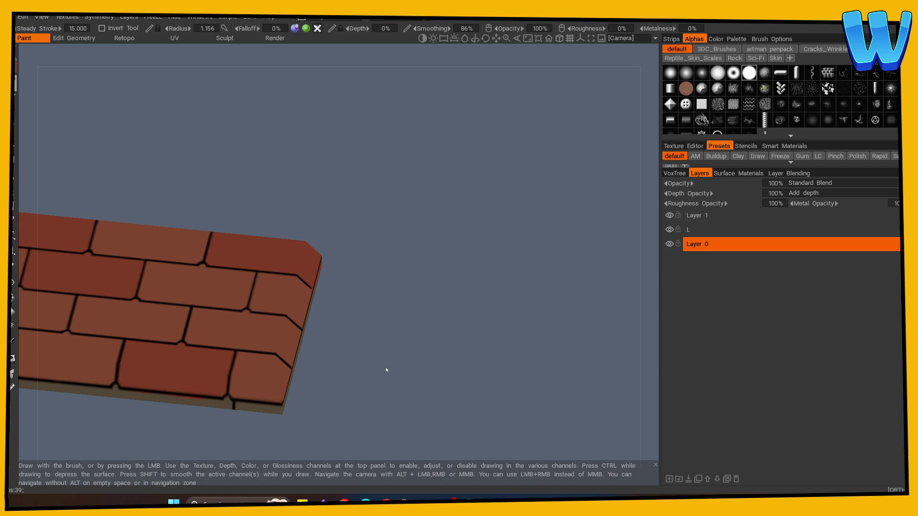
mouse_move(374, 347)
left_mouse_down()
mouse_move(386, 311)
mouse_move(400, 306)
left_mouse_up()
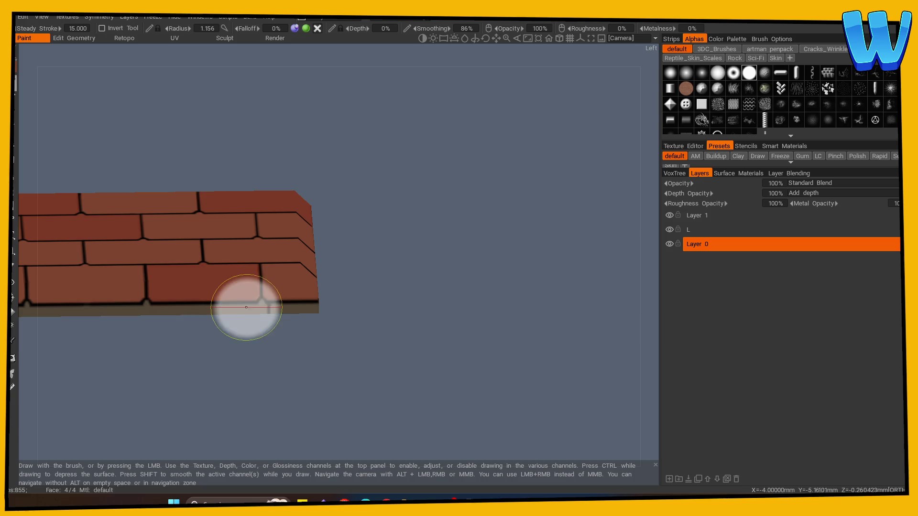
mouse_move(277, 332)
left_mouse_down()
mouse_move(303, 334)
mouse_move(250, 327)
left_mouse_up()
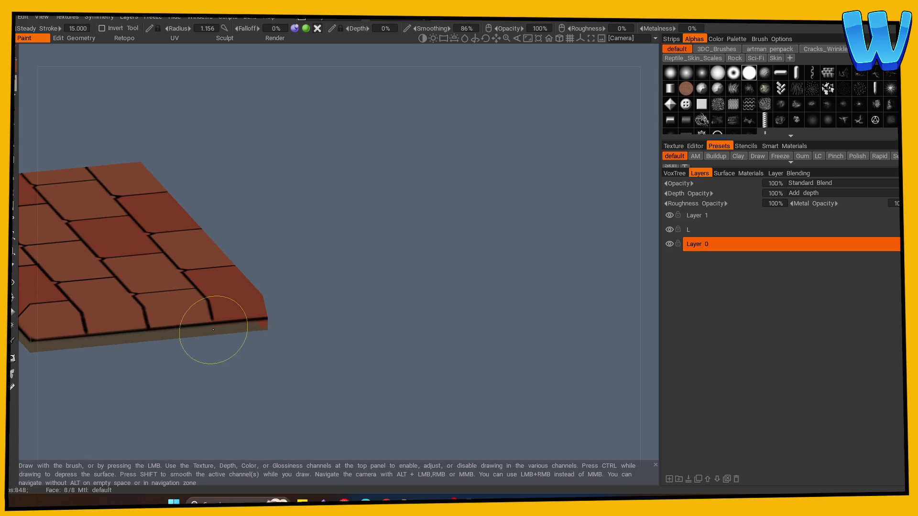
mouse_move(181, 359)
left_mouse_down()
mouse_move(365, 375)
mouse_move(439, 354)
left_mouse_up()
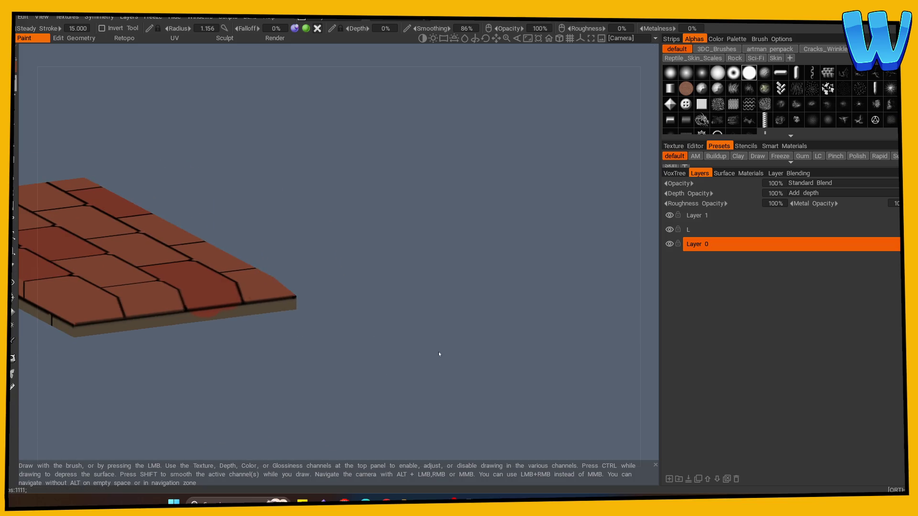
mouse_move(225, 335)
left_mouse_down()
mouse_move(207, 363)
mouse_move(388, 353)
mouse_move(151, 326)
left_mouse_up()
Step: Sample the dark red brick colour and paint out the light streak on the front bricks
left_click(13, 340)
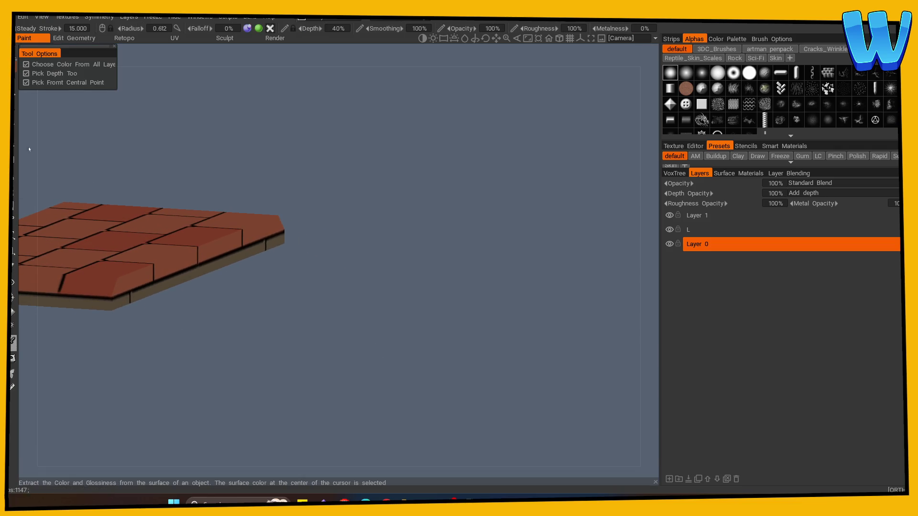
left_click(123, 256)
left_click_drag(163, 364, 172, 357)
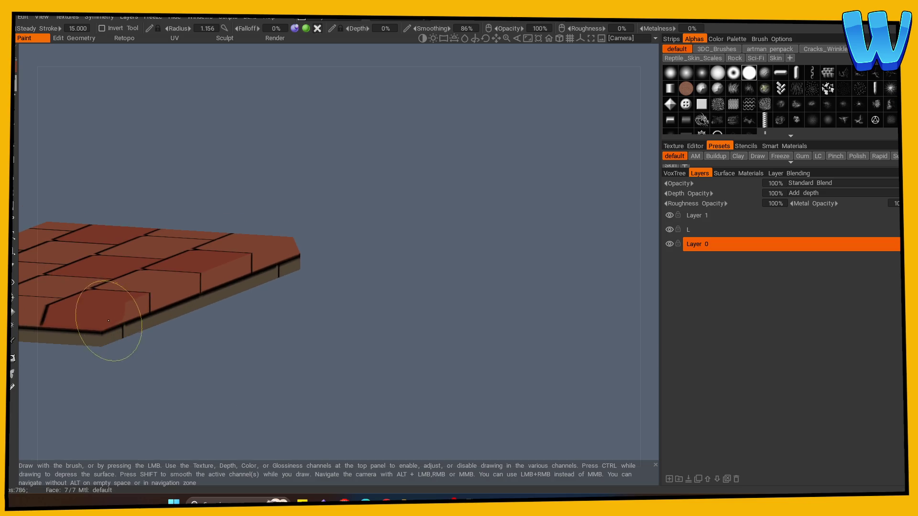
mouse_move(109, 321)
left_mouse_down()
mouse_move(92, 311)
mouse_move(142, 309)
left_mouse_up()
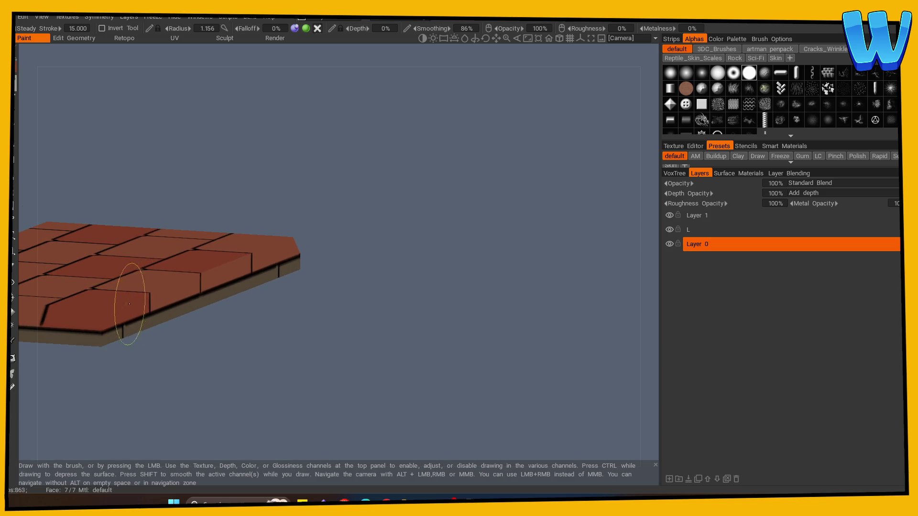
left_click_drag(219, 368, 168, 360)
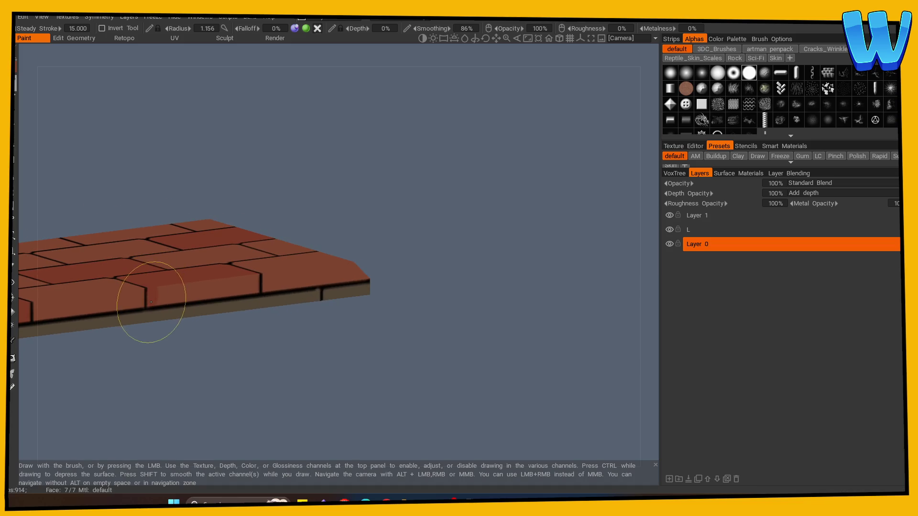
mouse_move(151, 302)
left_mouse_down()
mouse_move(250, 303)
mouse_move(162, 289)
left_mouse_up()
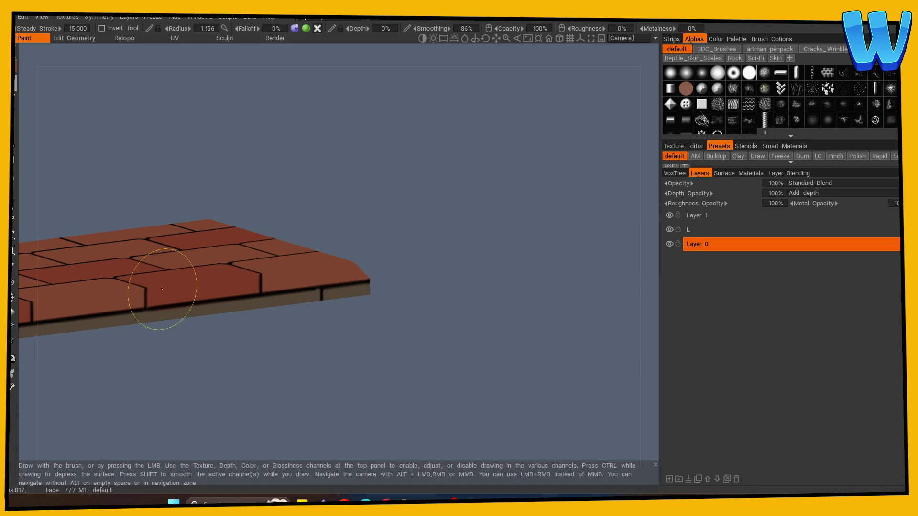
mouse_move(270, 387)
left_mouse_down()
mouse_move(199, 425)
mouse_move(349, 404)
mouse_move(337, 420)
left_mouse_up()
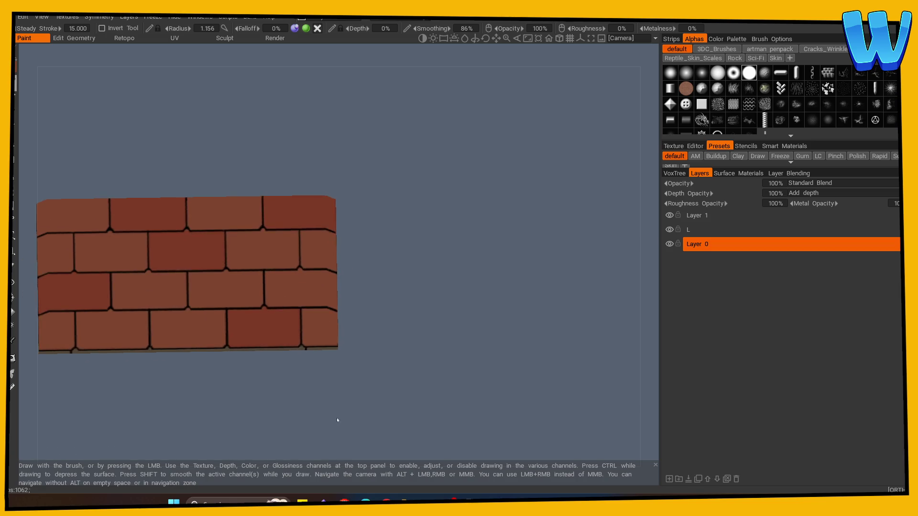
mouse_move(337, 418)
right_mouse_down()
mouse_move(317, 408)
mouse_move(267, 414)
mouse_move(372, 400)
mouse_move(342, 400)
right_mouse_up()
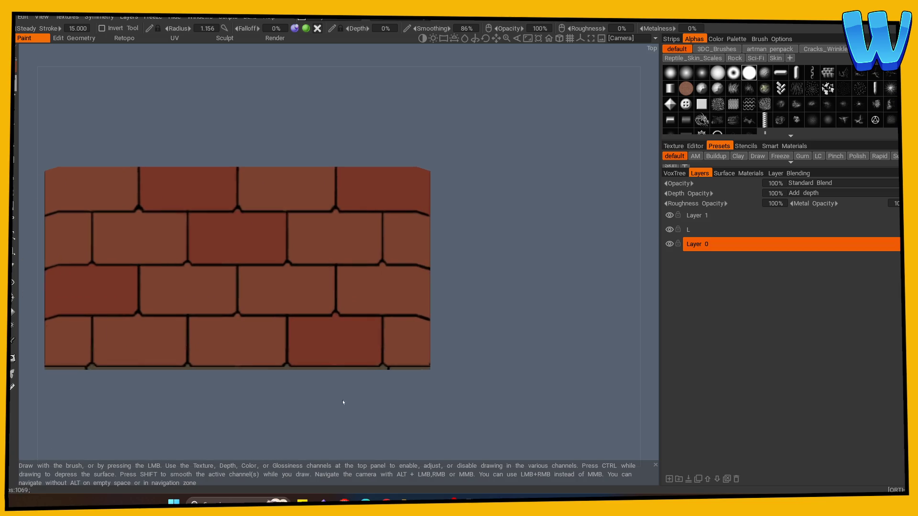
mouse_move(342, 403)
middle_mouse_down()
mouse_move(416, 412)
mouse_move(359, 406)
mouse_move(301, 418)
mouse_move(315, 413)
middle_mouse_up()
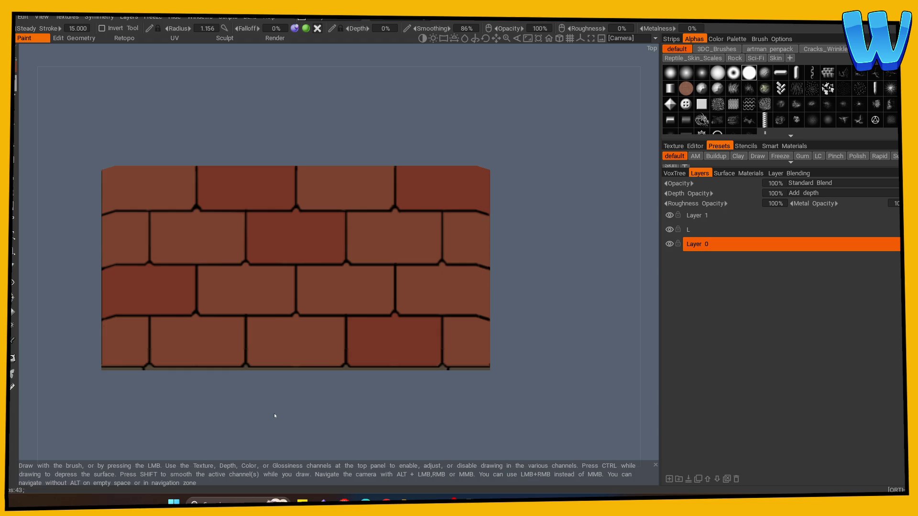
mouse_move(170, 404)
left_mouse_down()
mouse_move(199, 400)
mouse_move(204, 360)
mouse_move(269, 365)
mouse_move(225, 371)
mouse_move(207, 401)
left_mouse_up()
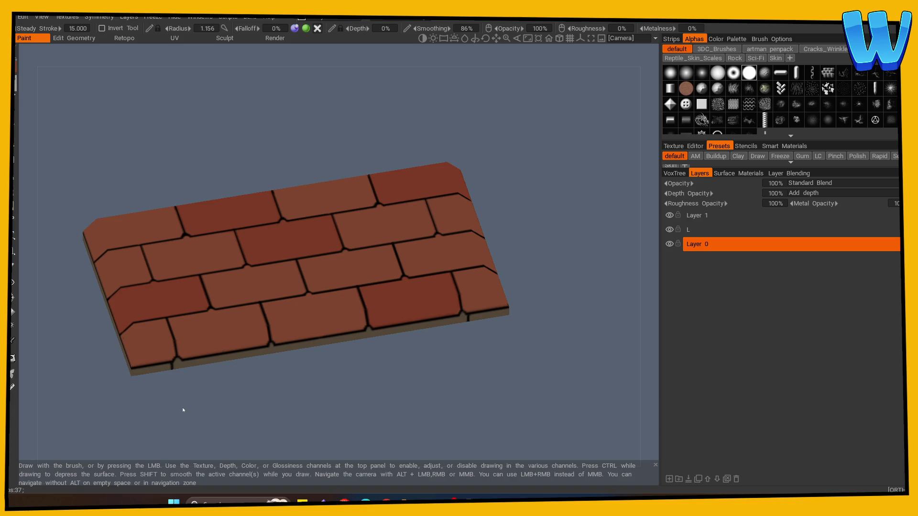
left_click_drag(183, 410, 236, 411)
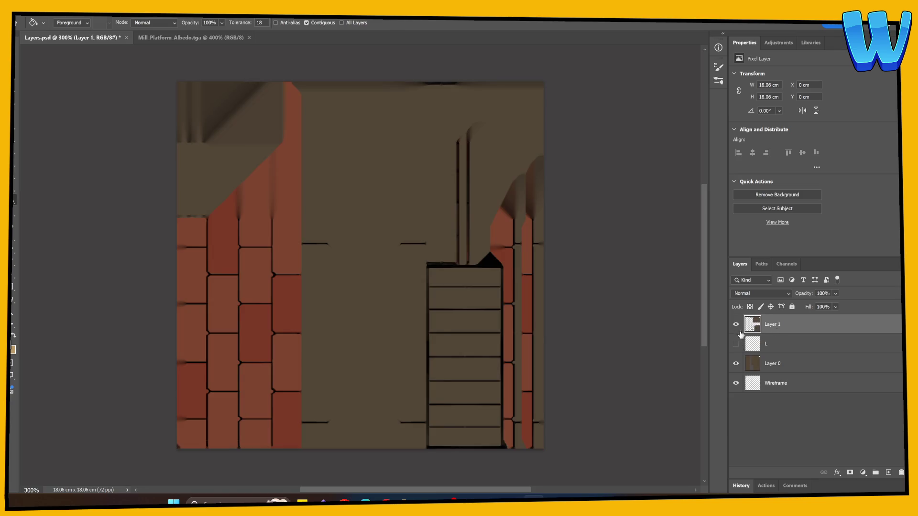
Step: Clear Layer 1 in Photoshop, add a new Layer 2 and paint a tan test stroke on it
key("ctrl+z")
left_click(19, 161)
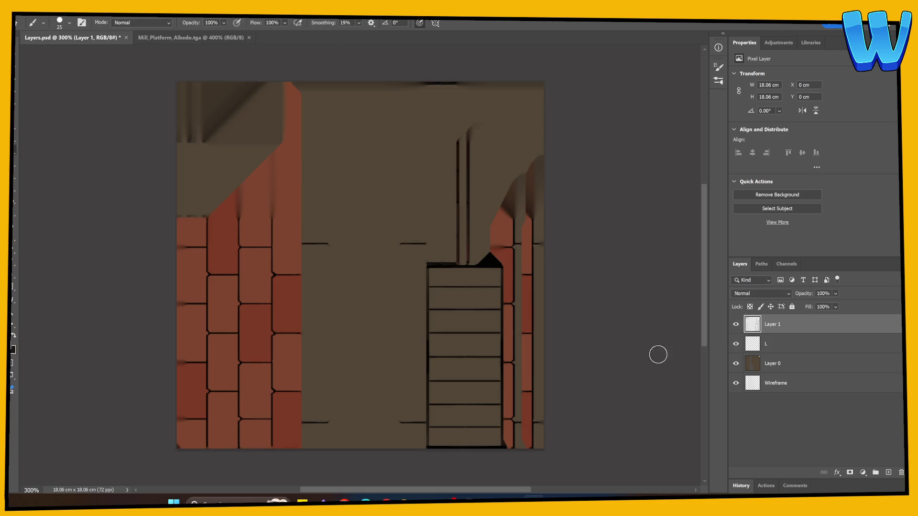
left_click(889, 473)
mouse_move(422, 152)
left_mouse_down()
mouse_move(265, 293)
mouse_move(252, 364)
mouse_move(286, 354)
left_mouse_up()
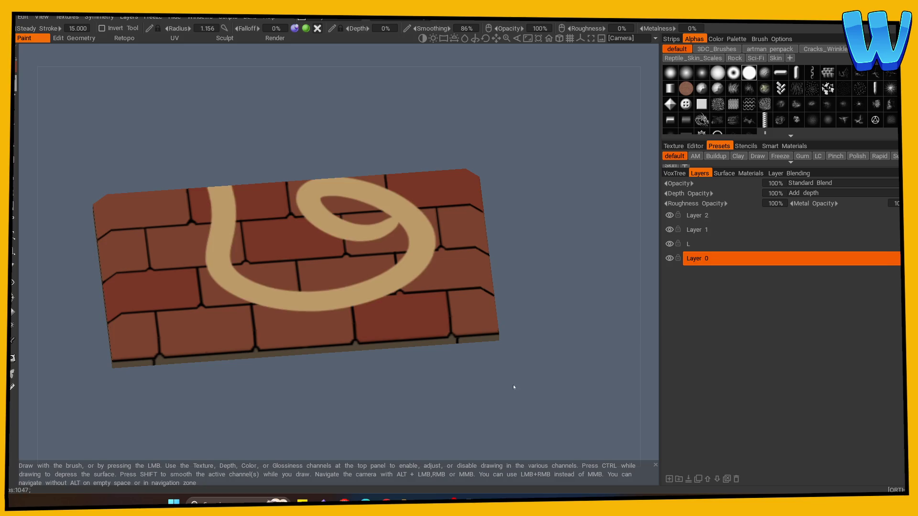
Step: Check the tan stroke, save Layers.psd, and return to 3DCoat
mouse_move(512, 385)
left_mouse_down()
mouse_move(365, 439)
mouse_move(440, 396)
left_mouse_up()
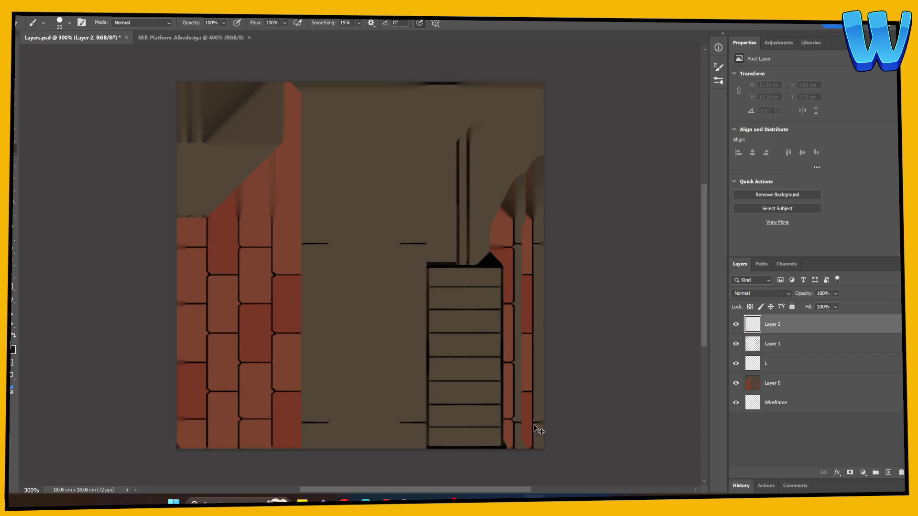
key("ctrl+s")
mouse_move(534, 500)
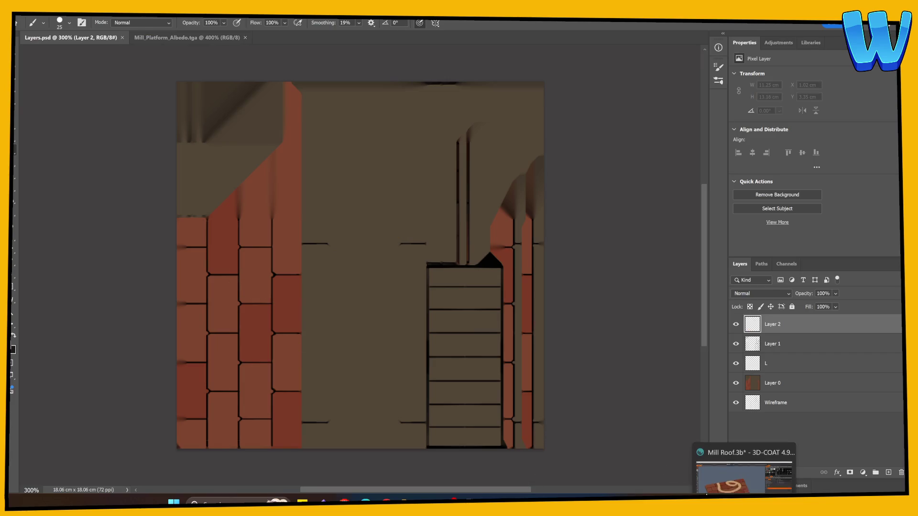
left_click(744, 459)
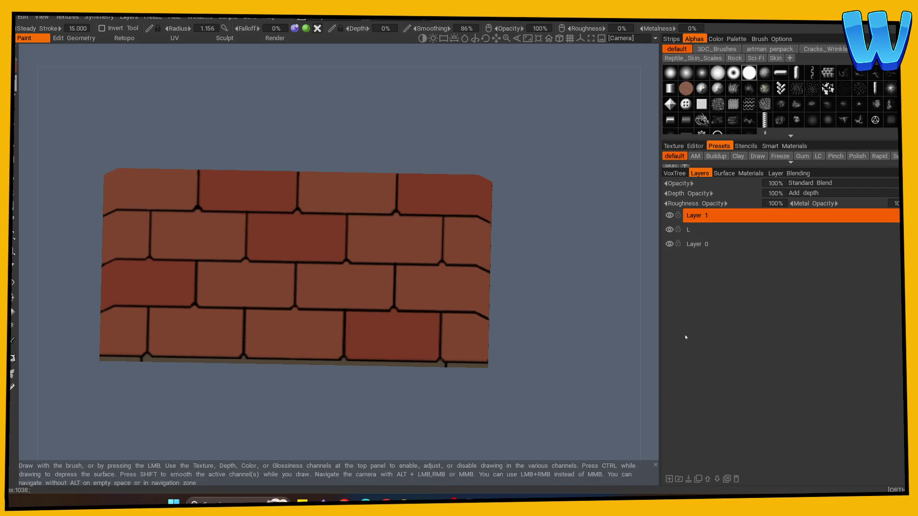
Step: Select layer L and sample a brick colour from the slab
left_click(741, 230)
key("v")
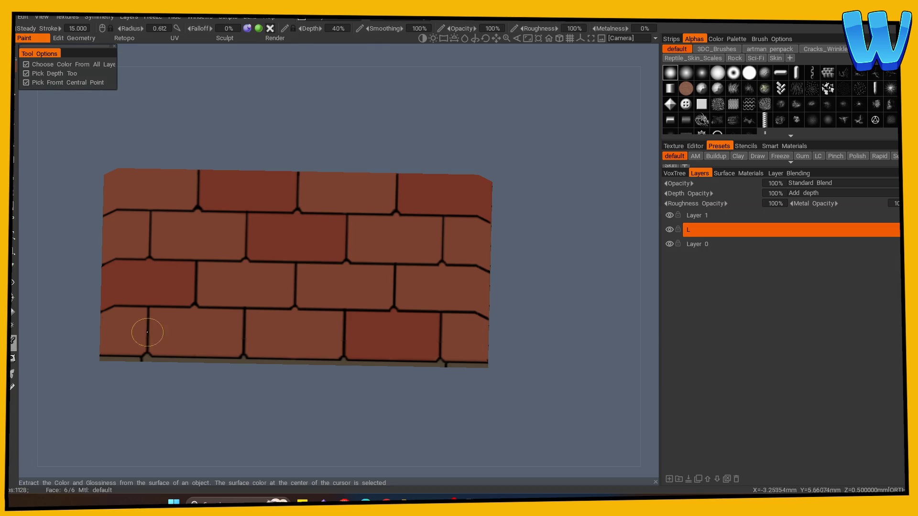
left_click_drag(136, 389, 145, 409)
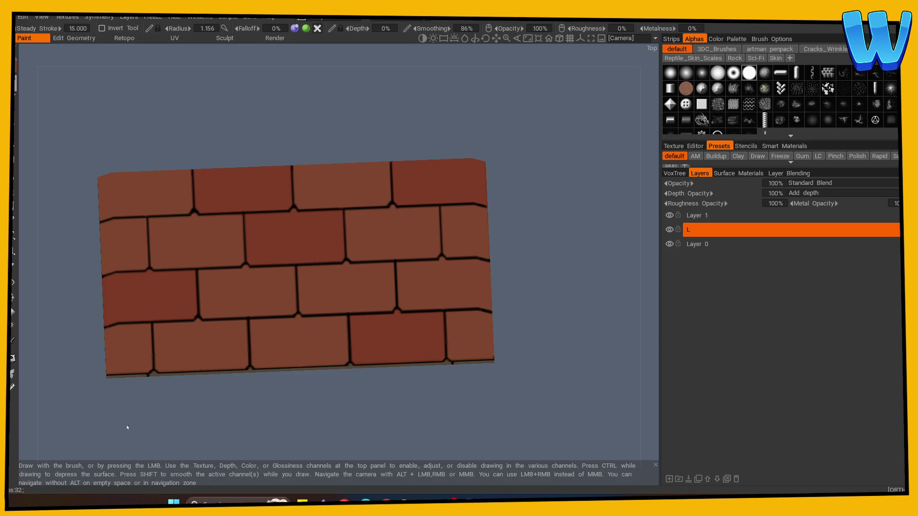
right_click_drag(195, 418, 233, 422)
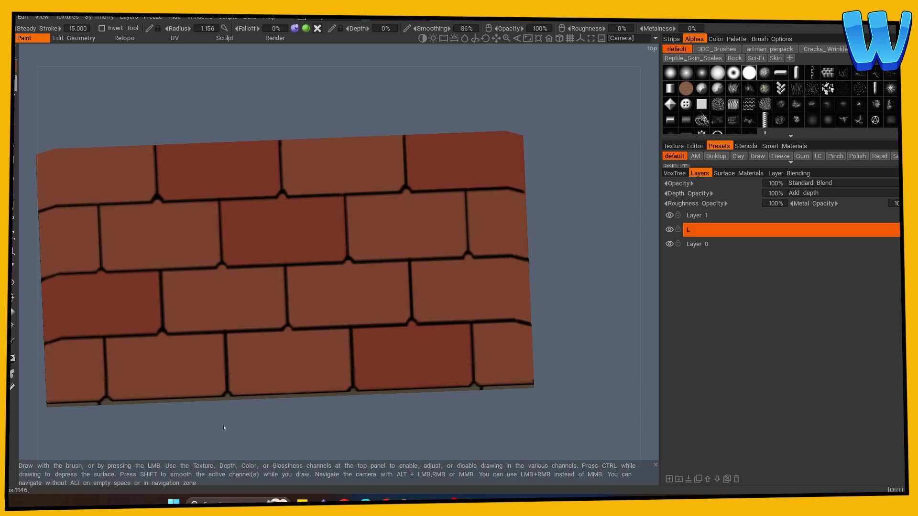
mouse_move(205, 434)
left_mouse_down()
mouse_move(188, 455)
mouse_move(148, 425)
mouse_move(242, 420)
left_mouse_up()
Step: Set the brush radius to 0.371, depth opacity to 0% and layer L blending to Screen
mouse_move(161, 388)
right_mouse_down()
mouse_move(129, 388)
mouse_move(136, 397)
right_mouse_up()
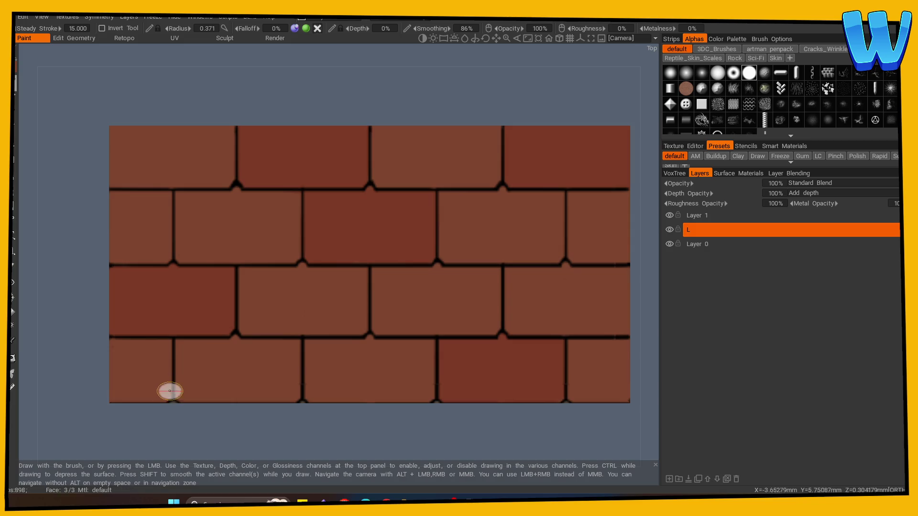
left_click_drag(724, 194, 694, 194)
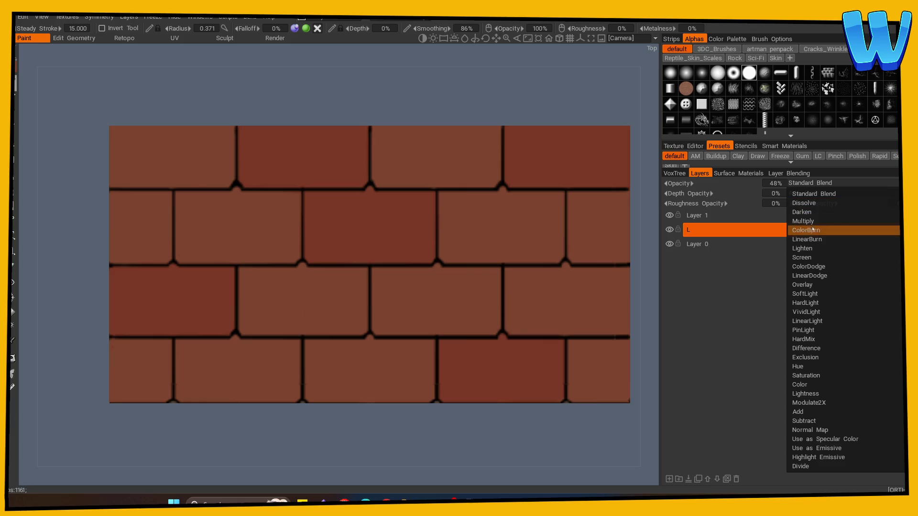
left_click(812, 257)
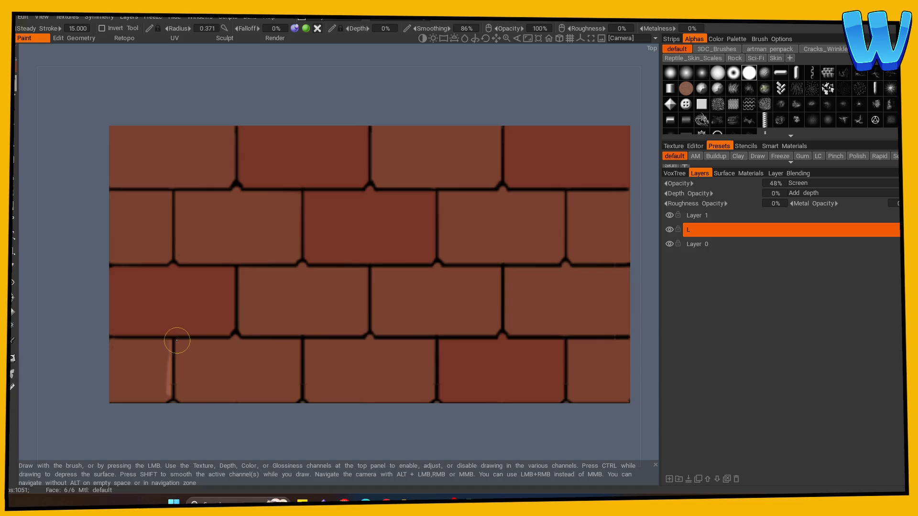
Step: Paint light highlights along the bottom, left and right edges of the bottom-row bricks
left_click_drag(209, 429, 229, 360)
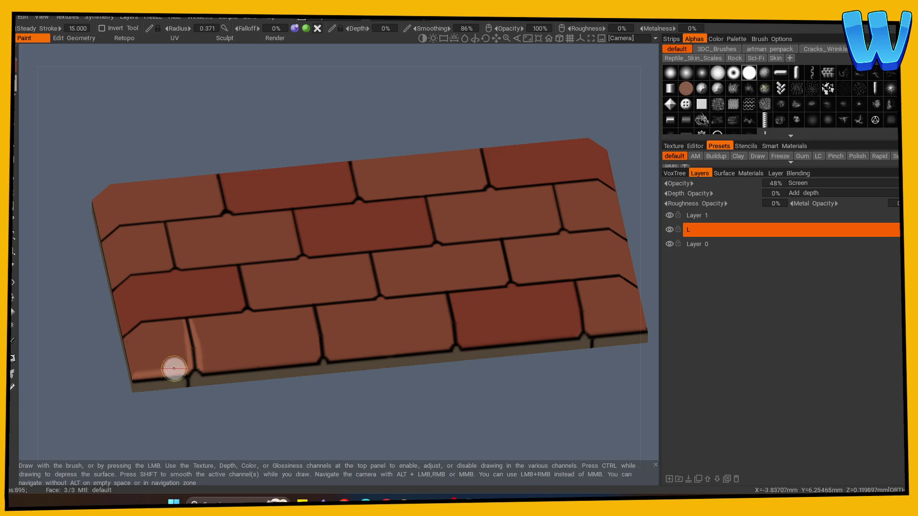
mouse_move(214, 368)
left_mouse_down()
mouse_move(311, 359)
mouse_move(322, 349)
left_mouse_up()
mouse_move(311, 396)
left_mouse_down()
mouse_move(300, 422)
mouse_move(263, 410)
left_mouse_up()
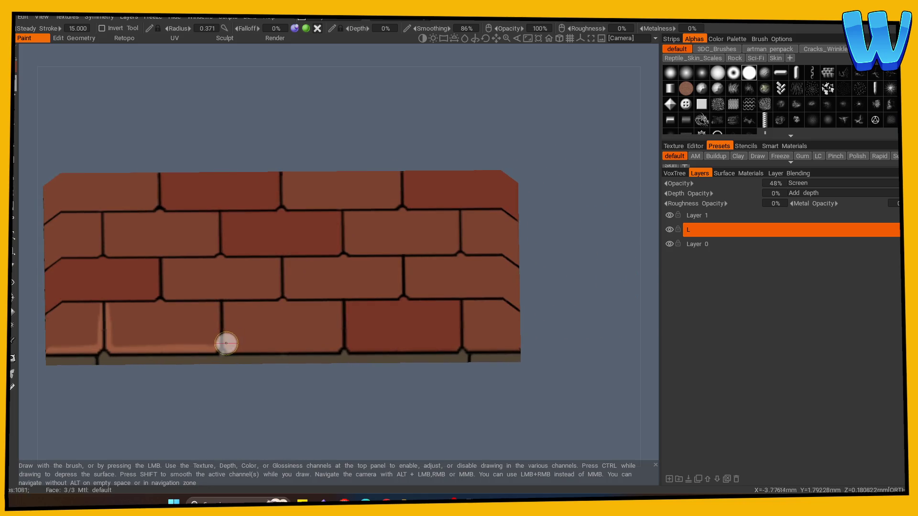
mouse_move(282, 350)
left_mouse_down()
mouse_move(479, 349)
mouse_move(468, 347)
left_mouse_up()
mouse_move(268, 344)
left_mouse_down("alt")
mouse_move(219, 342)
mouse_move(226, 317)
mouse_move(226, 359)
left_mouse_up("alt")
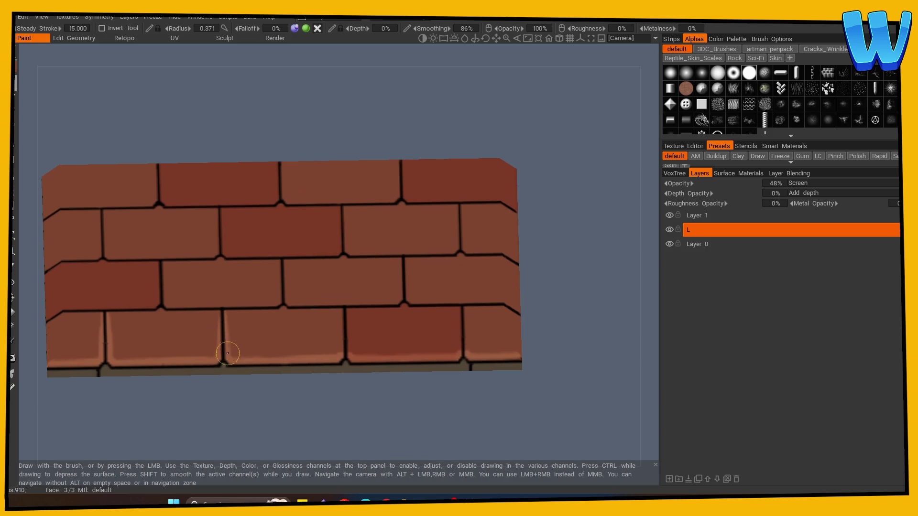
left_click_drag(348, 313, 358, 348)
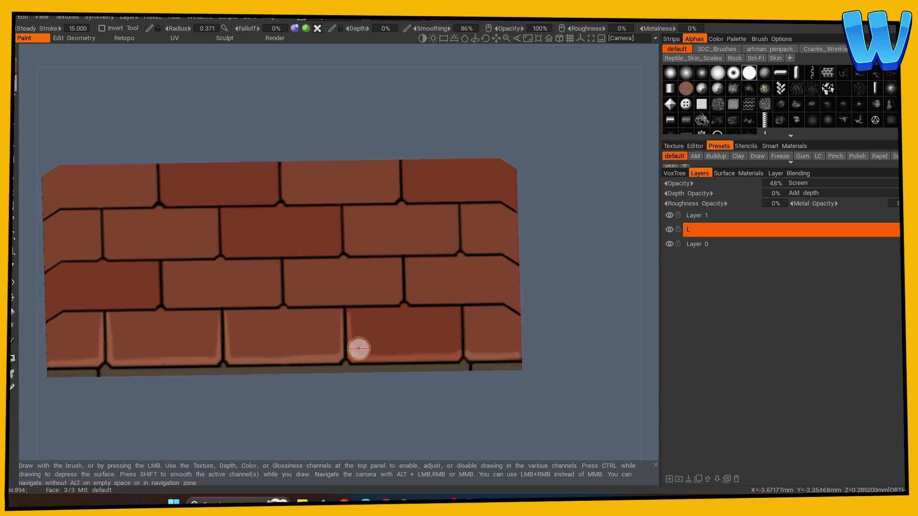
left_click_drag(454, 328, 458, 353)
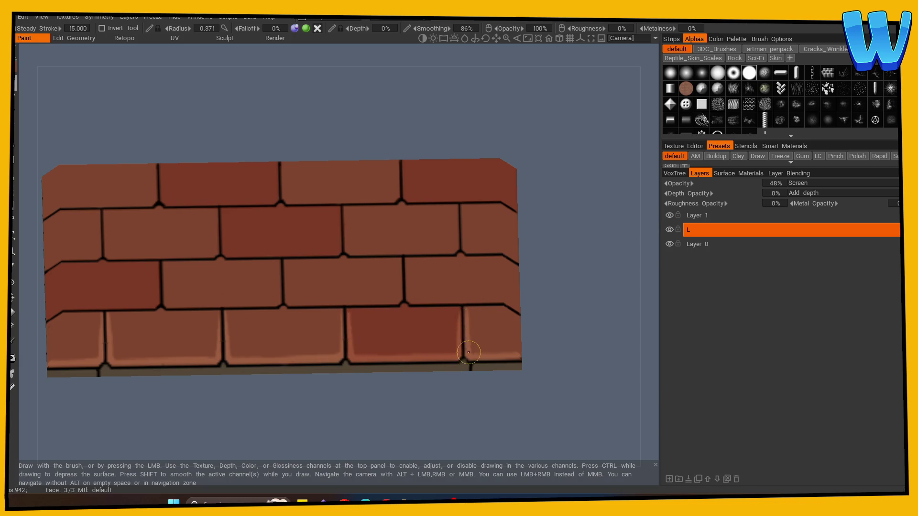
Step: Add faint highlights along the bottom edges of the lower-left and upper-row bricks
scroll(166, 429, "down", 3)
left_click_drag(166, 429, 249, 397)
scroll(249, 397, "up", 3)
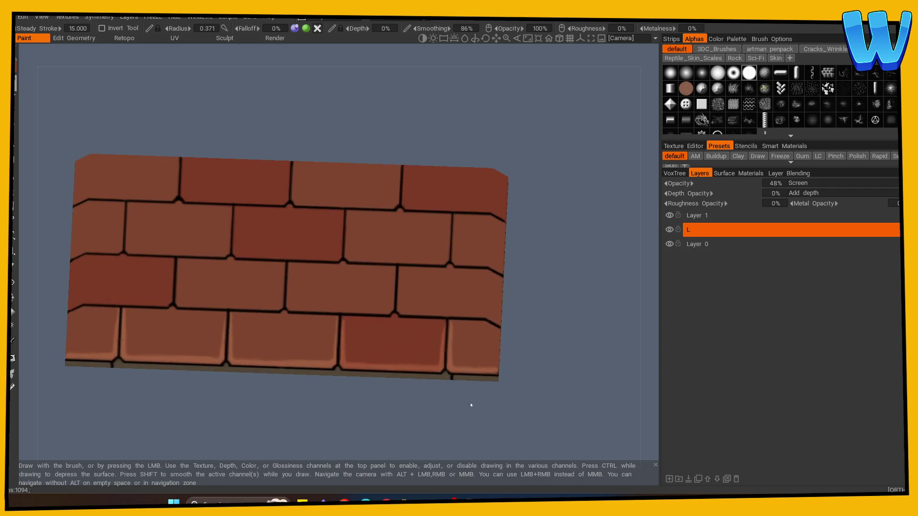
left_click_drag(469, 404, 278, 367)
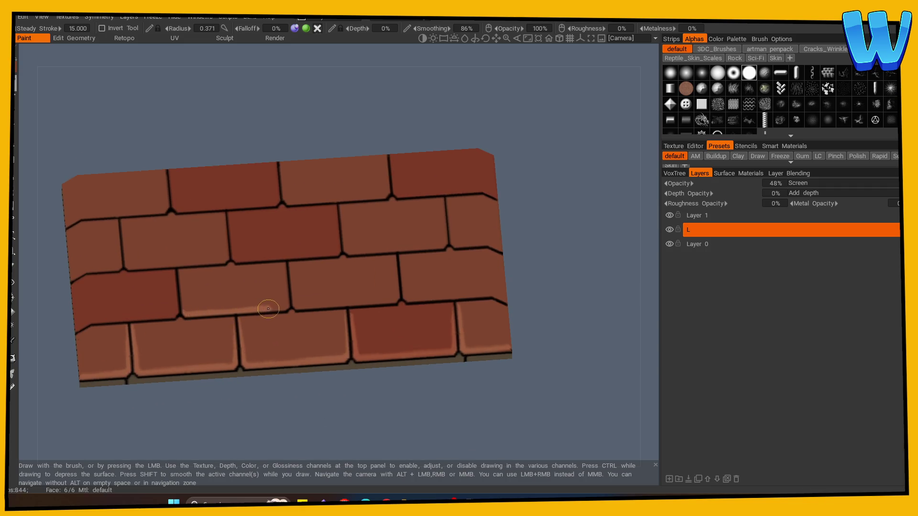
left_click_drag(285, 307, 302, 307)
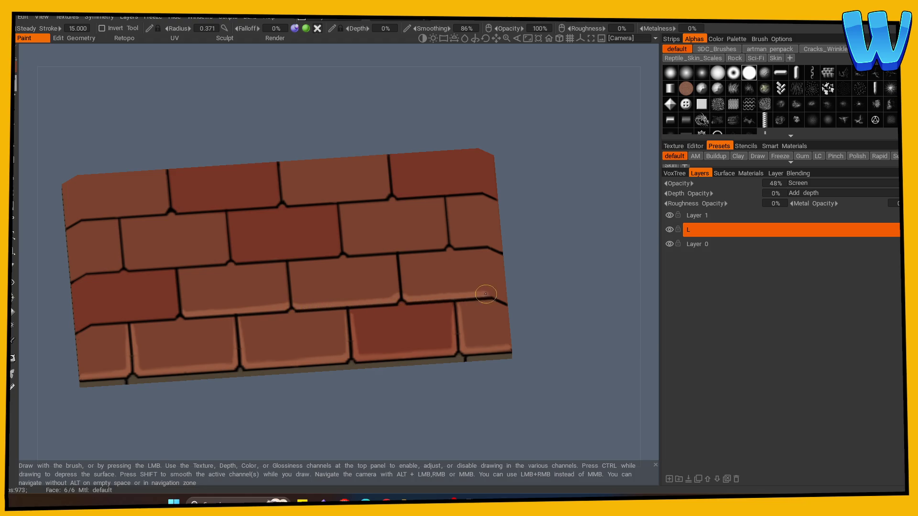
left_click_drag(92, 321, 130, 320)
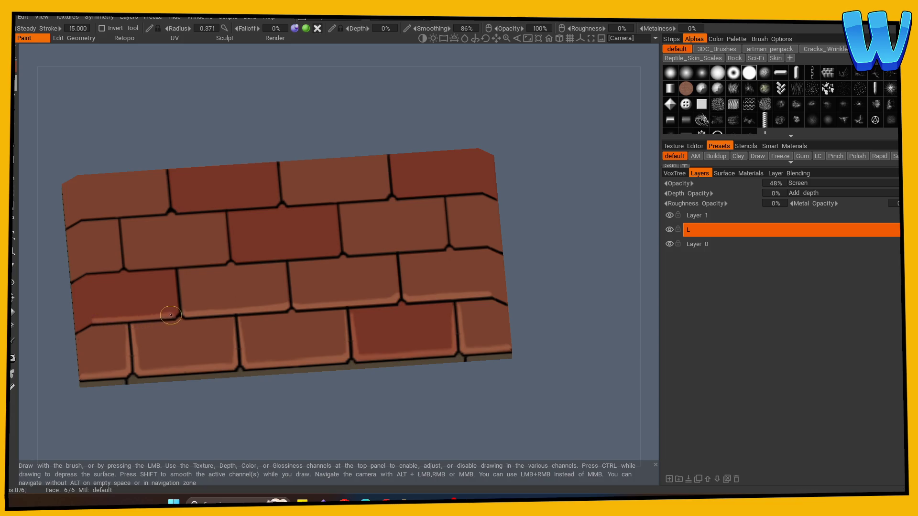
left_click_drag(86, 268, 129, 267)
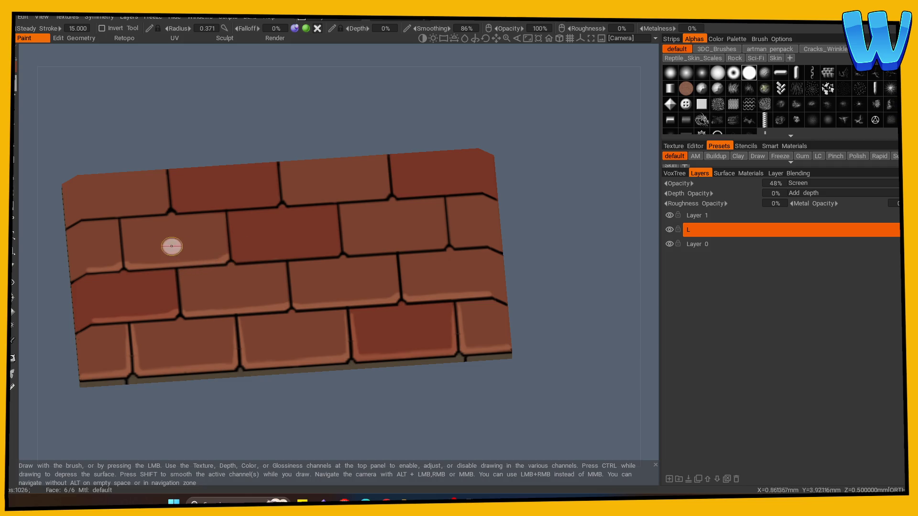
Step: Highlight bricks beside the vertical mortar lines, then undo the last highlight stroke
right_click_drag(172, 247, 132, 263, "shift")
mouse_move(125, 253)
left_mouse_down()
mouse_move(121, 202)
mouse_move(117, 250)
mouse_move(128, 225)
mouse_move(128, 253)
left_mouse_up()
mouse_move(201, 231)
left_mouse_down()
mouse_move(215, 220)
mouse_move(229, 224)
mouse_move(232, 214)
left_mouse_up()
left_click_drag(235, 255, 239, 253)
mouse_move(316, 258)
left_mouse_down()
mouse_move(347, 250)
mouse_move(338, 226)
mouse_move(345, 209)
left_mouse_up()
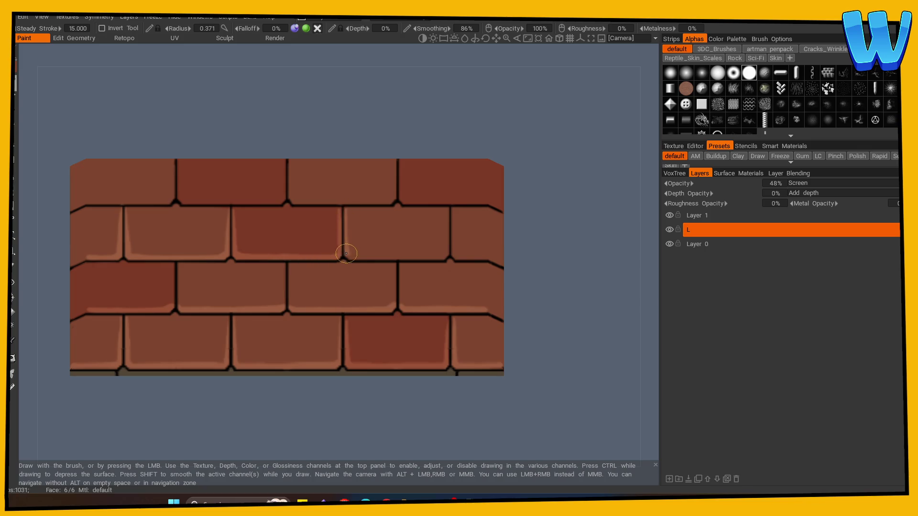
mouse_move(346, 253)
left_mouse_down()
mouse_move(454, 250)
mouse_move(444, 216)
mouse_move(440, 242)
mouse_move(450, 233)
mouse_move(449, 209)
mouse_move(445, 242)
mouse_move(452, 227)
left_mouse_up()
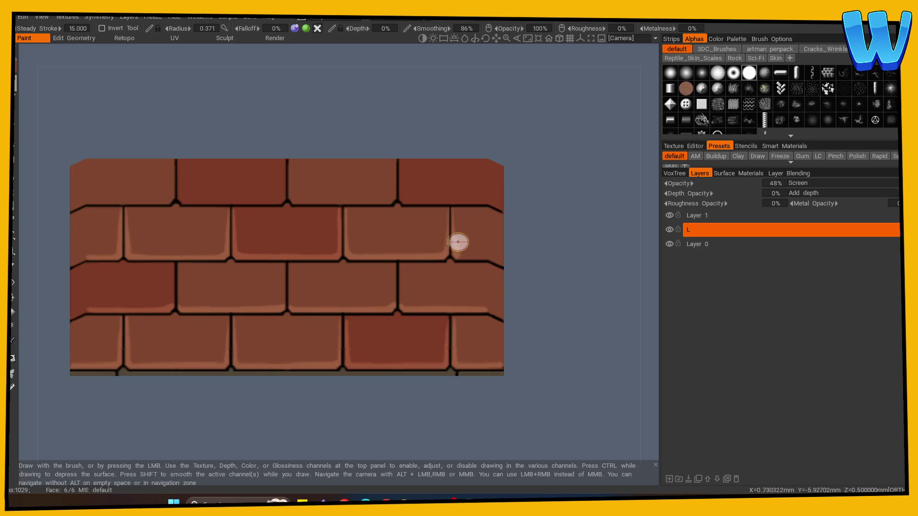
key("ctrl+z")
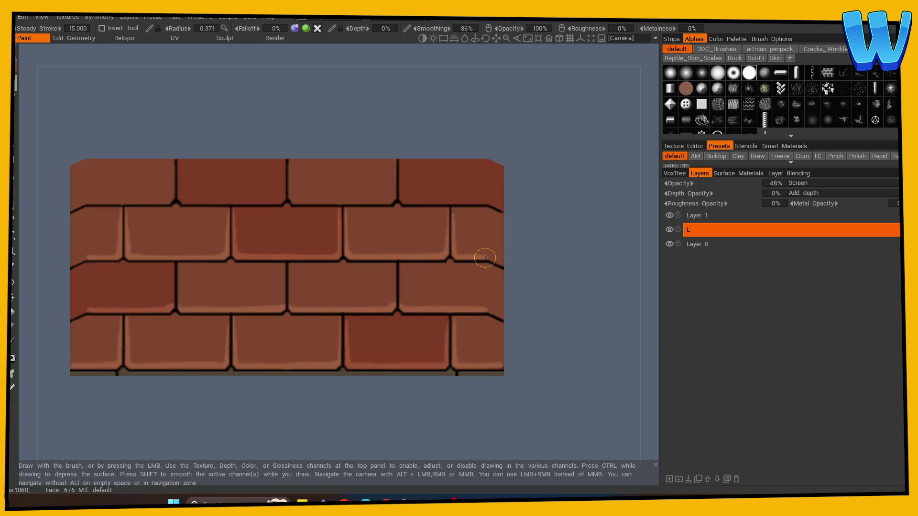
left_click_drag(244, 421, 236, 417)
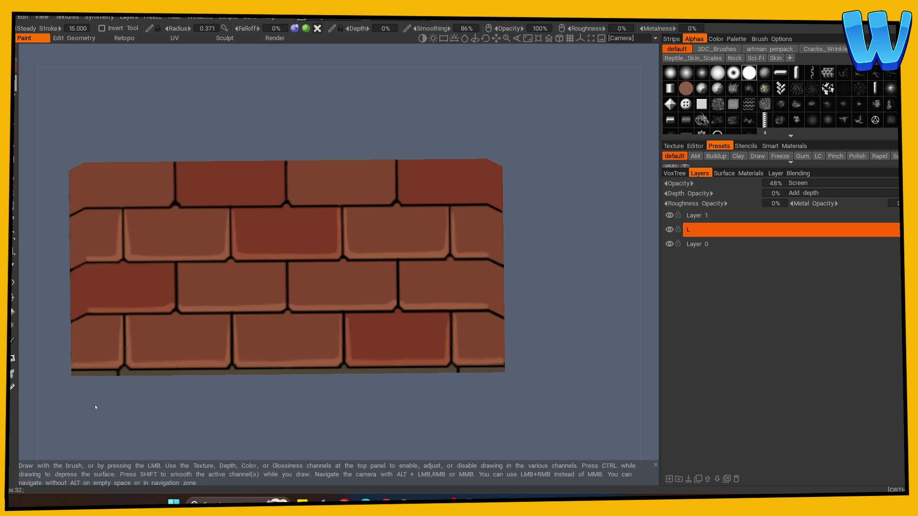
Step: In Top view, highlight the right edges of three top-row bricks along their vertical seams
mouse_move(95, 407)
left_mouse_down()
mouse_move(206, 382)
mouse_move(211, 368)
left_mouse_up()
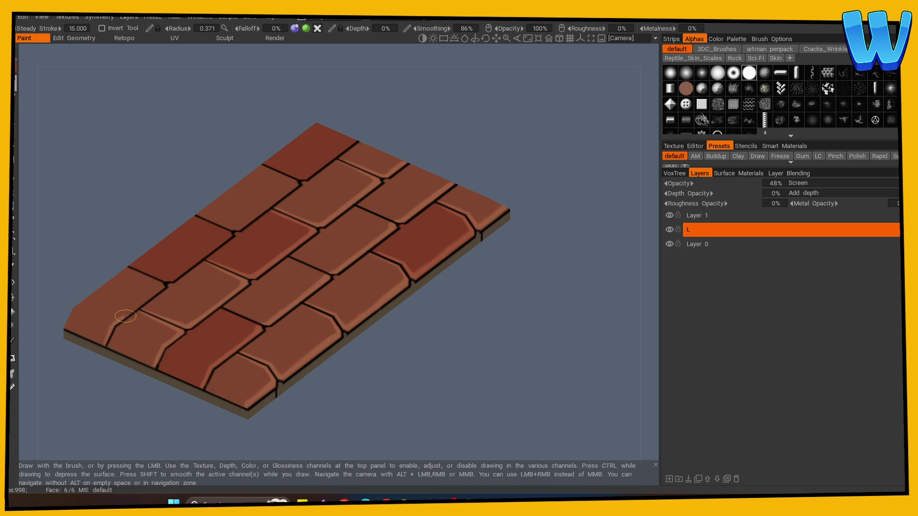
mouse_move(177, 299)
left_mouse_down()
mouse_move(301, 420)
mouse_move(287, 410)
left_mouse_up()
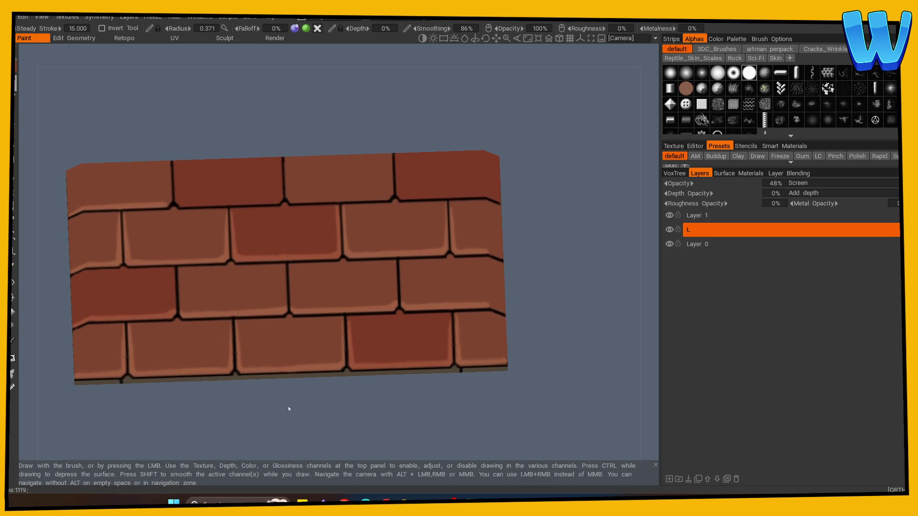
left_click_drag(135, 243, 157, 286, "alt+shift")
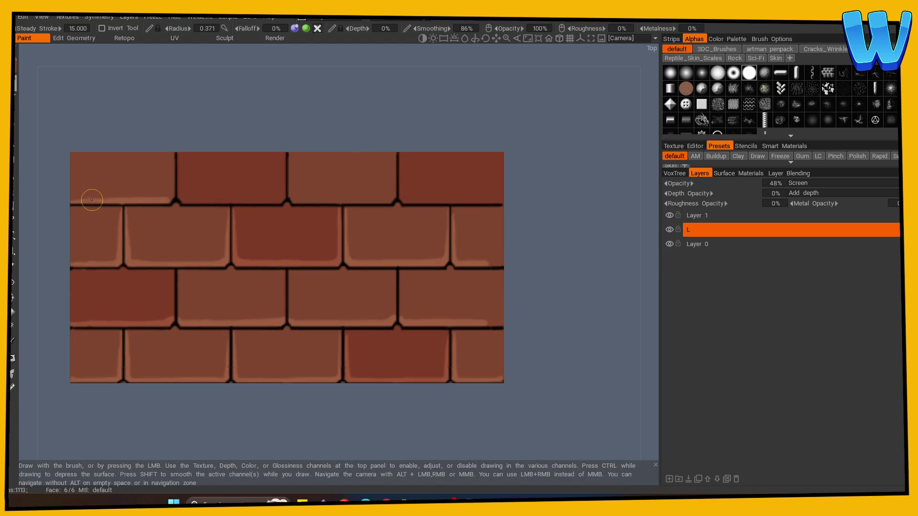
left_click_drag(169, 199, 176, 156)
mouse_move(269, 201)
left_mouse_down()
mouse_move(297, 178)
mouse_move(285, 168)
mouse_move(282, 196)
mouse_move(287, 158)
mouse_move(297, 195)
left_mouse_up()
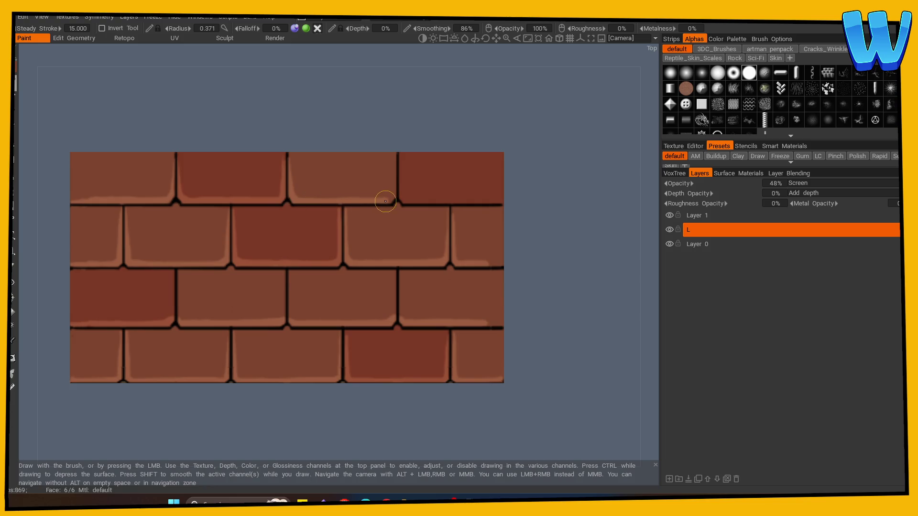
mouse_move(385, 201)
left_mouse_down()
mouse_move(395, 162)
mouse_move(418, 199)
mouse_move(411, 201)
left_mouse_up()
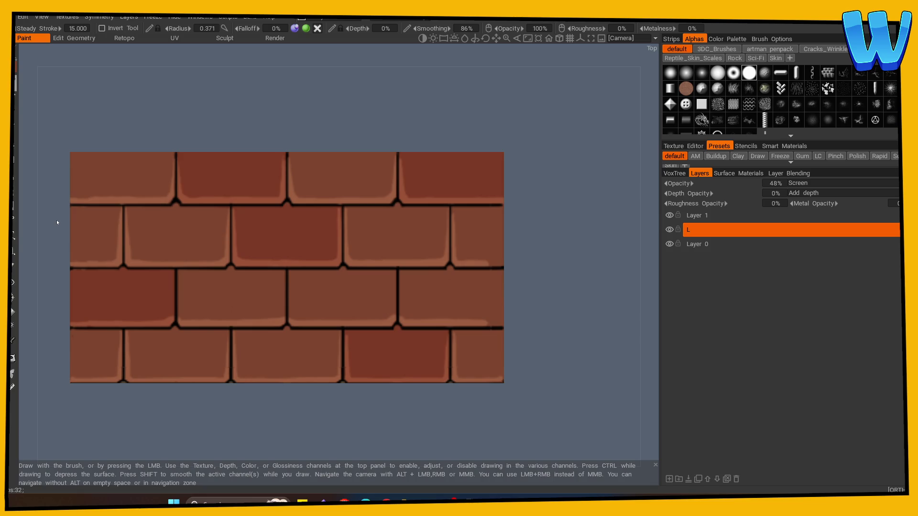
Step: Orbit and zoom around the brick plane to check the highlights, then return to Top view
mouse_move(57, 222)
left_mouse_down()
mouse_move(225, 418)
mouse_move(345, 418)
mouse_move(300, 355)
mouse_move(256, 368)
mouse_move(426, 389)
left_mouse_up()
mouse_move(311, 396)
left_mouse_down()
mouse_move(389, 395)
mouse_move(326, 434)
mouse_move(262, 287)
left_mouse_up()
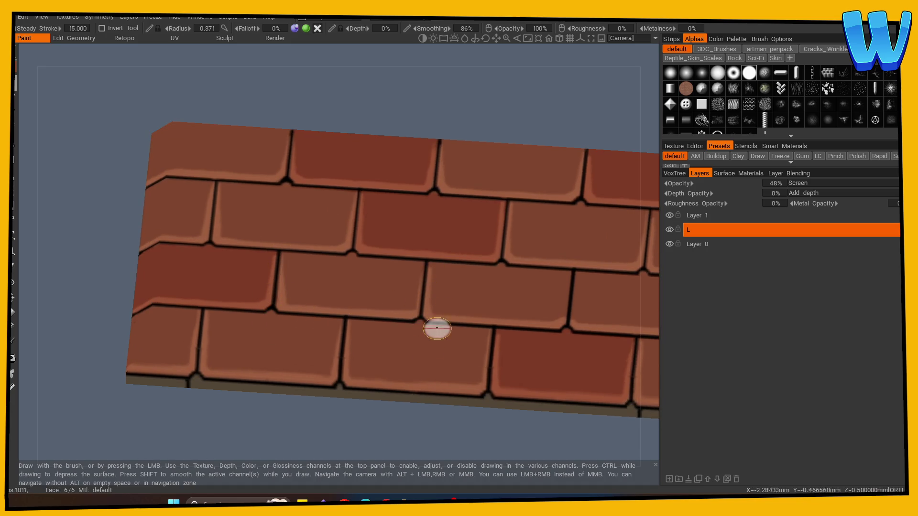
middle_click_drag(461, 424, 245, 386)
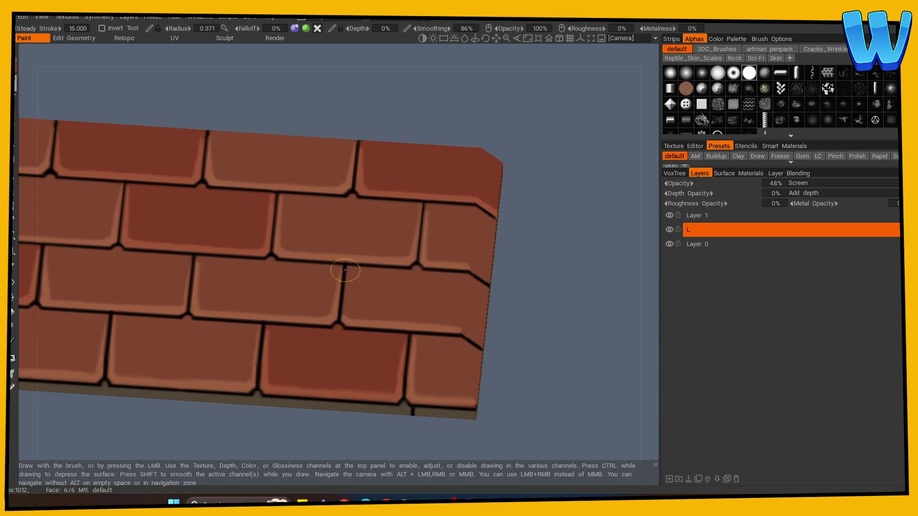
mouse_move(297, 386)
left_mouse_down()
mouse_move(266, 434)
mouse_move(205, 421)
mouse_move(373, 437)
left_mouse_up()
left_click_drag(133, 210, 204, 194, "shift")
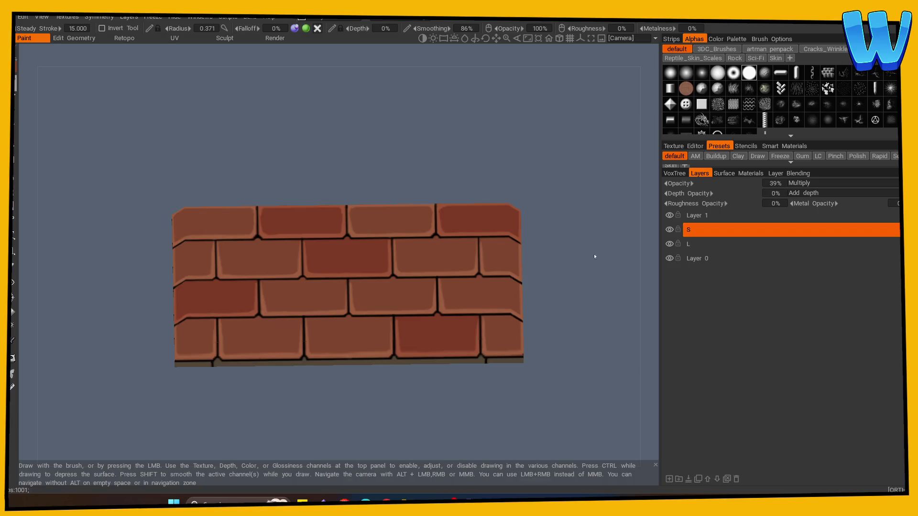
Step: Raise layer S opacity to 45% and darken the upper, middle and lower horizontal mortar seams
scroll(597, 254, "up", 2)
left_click_drag(734, 182, 749, 181)
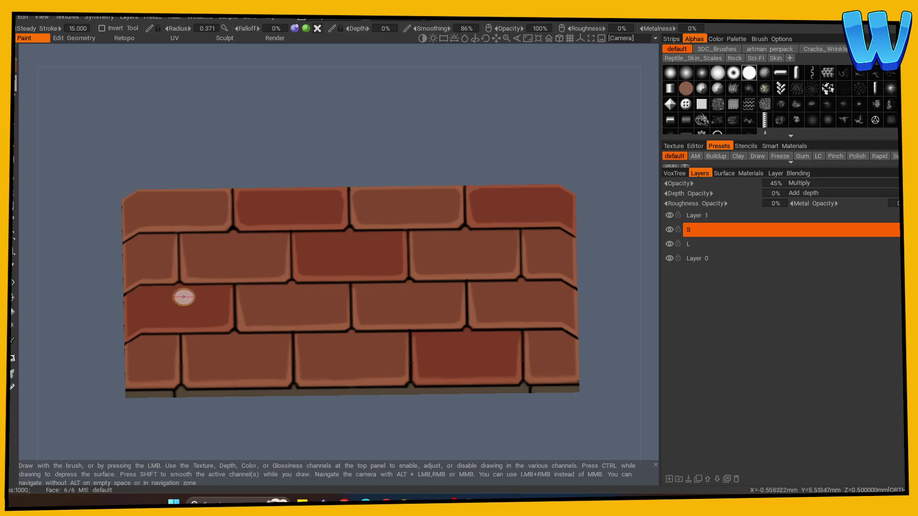
left_click_drag(110, 383, 89, 408, "shift")
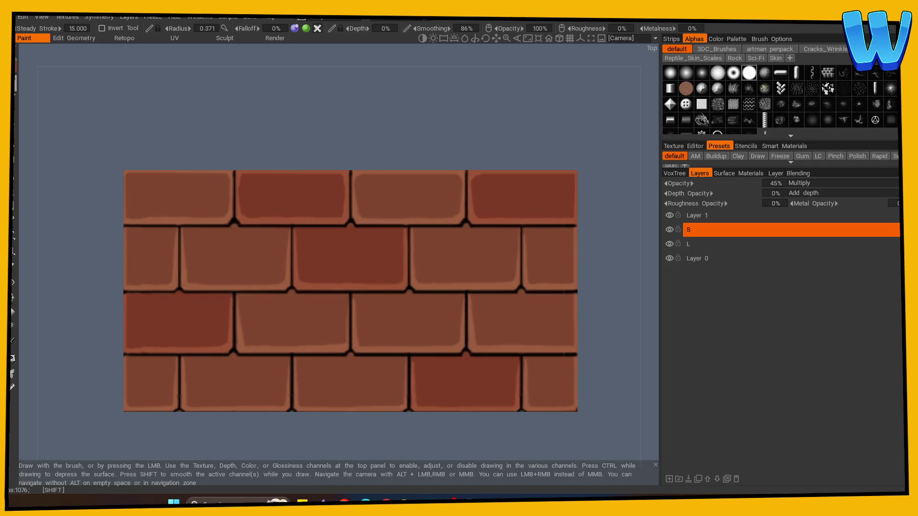
mouse_move(176, 229)
left_mouse_down()
mouse_move(482, 230)
mouse_move(124, 229)
left_mouse_up()
left_click_drag(127, 297, 625, 293)
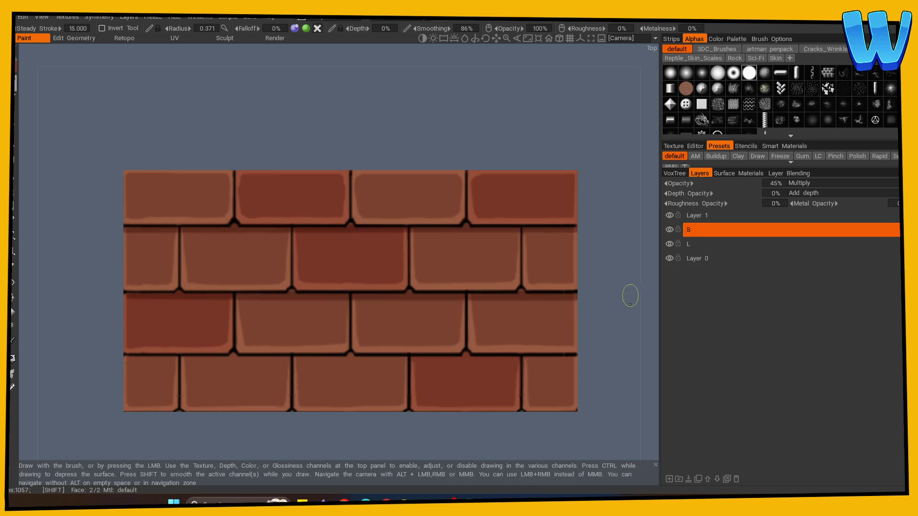
mouse_move(125, 356)
left_mouse_down()
mouse_move(353, 356)
mouse_move(266, 356)
left_mouse_up()
left_click_drag(221, 225, 346, 229)
left_click_drag(239, 356, 464, 352)
Step: Go over all three horizontal mortar seams again with longer dark strokes in Top view
scroll(402, 339, "down", 5)
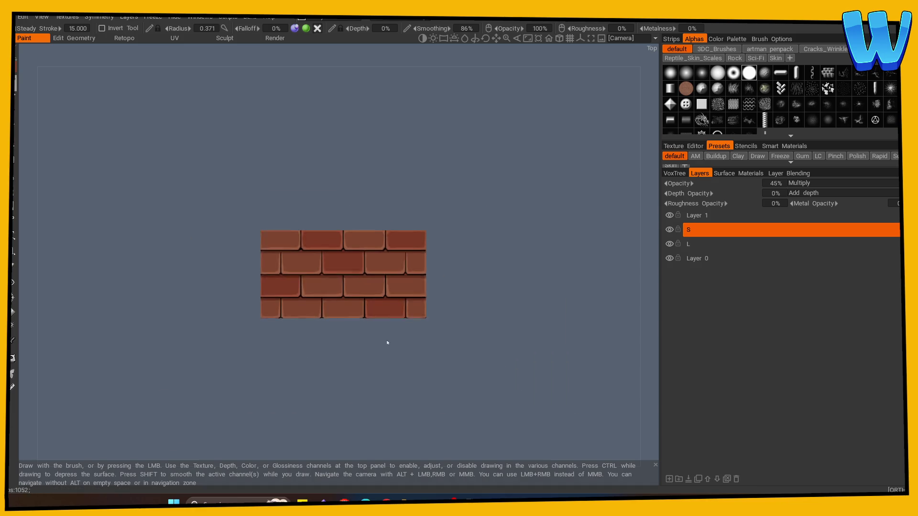
scroll(374, 368, "up", 5)
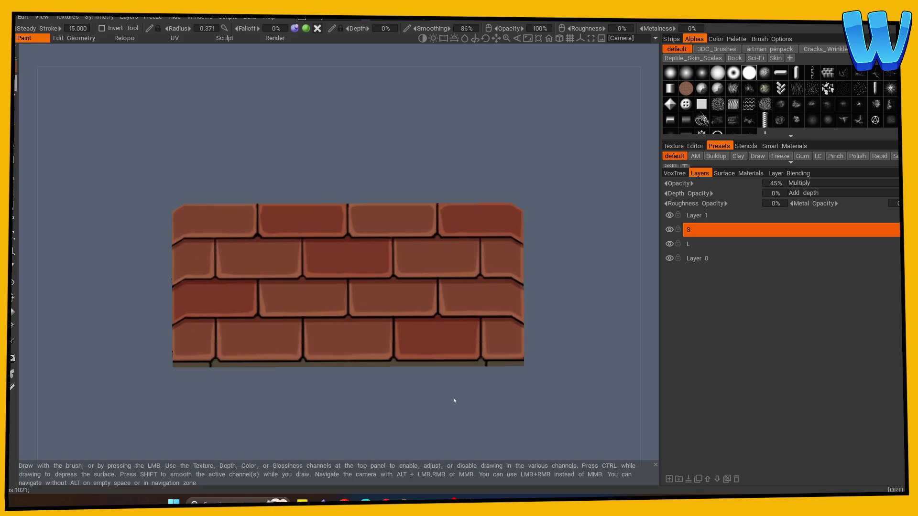
left_click_drag(386, 419, 385, 445, "shift")
left_click_drag(180, 290, 558, 289)
left_click_drag(181, 233, 511, 236)
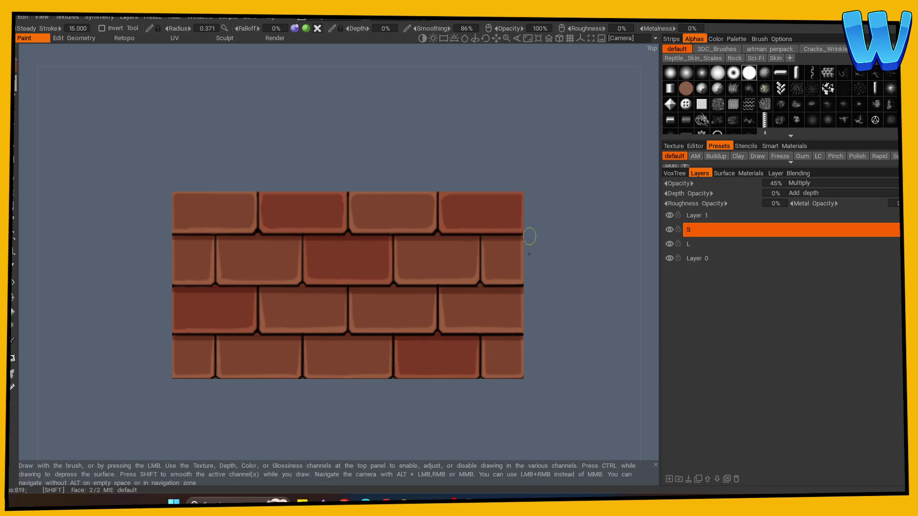
left_click_drag(174, 339, 518, 334)
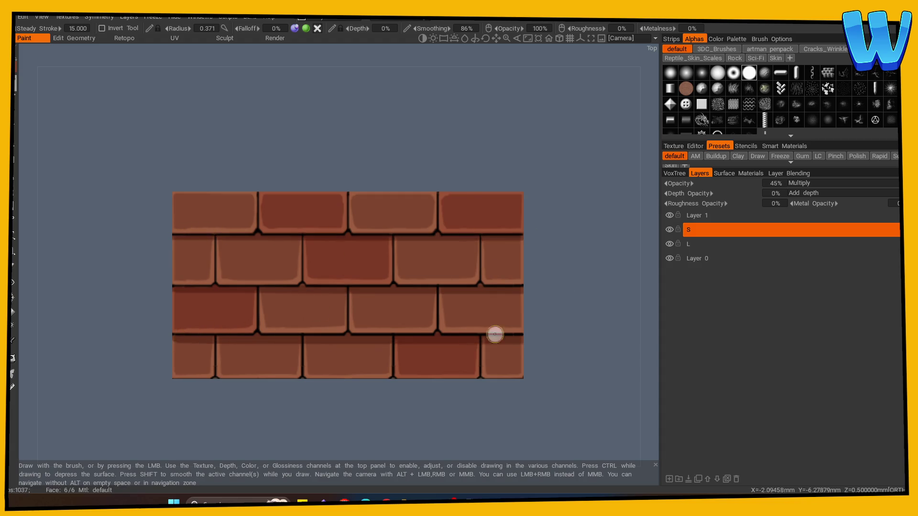
left_click_drag(177, 341, 632, 357)
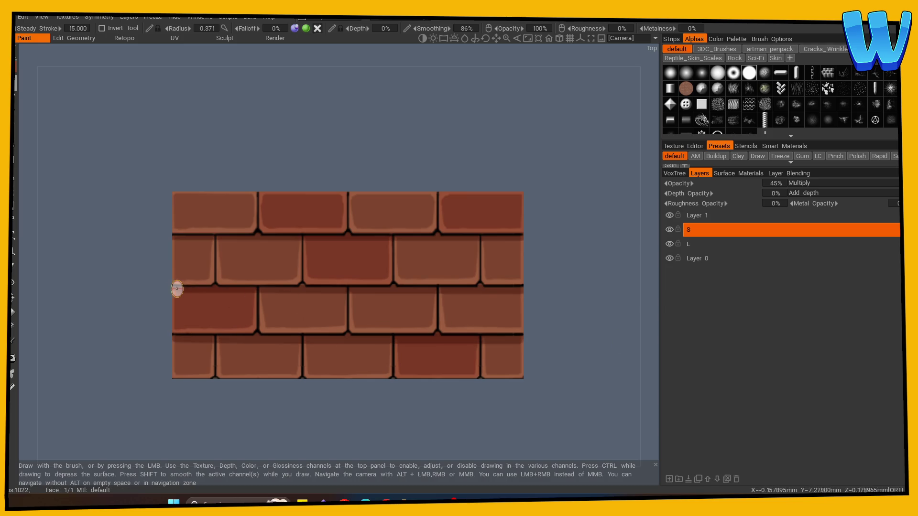
left_click_drag(177, 291, 502, 293)
left_click_drag(172, 239, 565, 241)
scroll(365, 389, "down", 5)
mouse_move(365, 389)
left_mouse_down()
mouse_move(349, 384)
mouse_move(338, 394)
left_mouse_up()
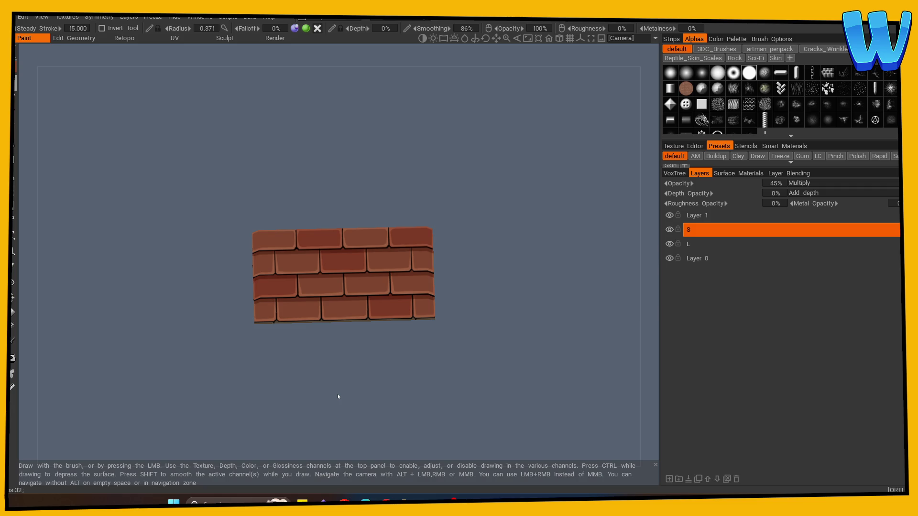
Step: Orbit, zoom and pan around the slab to examine its side edge
mouse_move(338, 396)
left_mouse_down()
mouse_move(246, 378)
mouse_move(303, 390)
left_mouse_up()
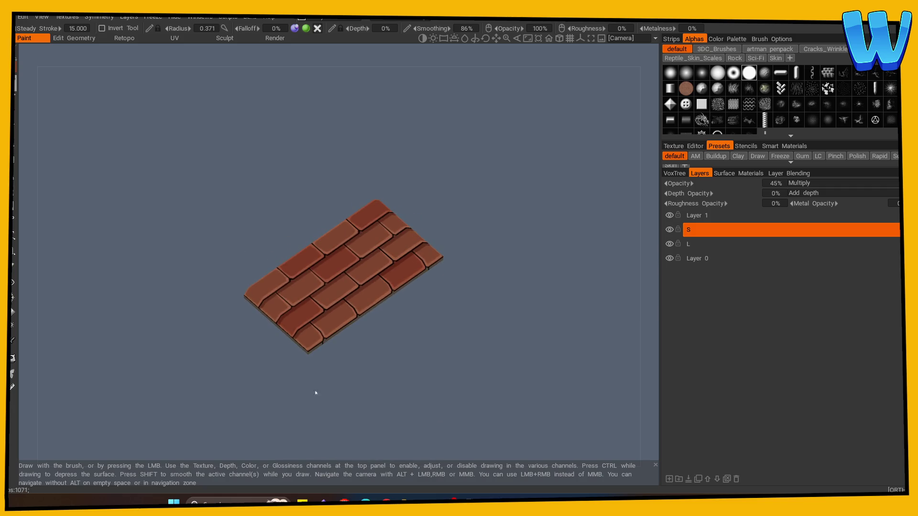
right_click_drag(303, 389, 425, 395)
mouse_move(425, 395)
left_mouse_down()
mouse_move(447, 381)
mouse_move(550, 371)
mouse_move(572, 342)
left_mouse_up()
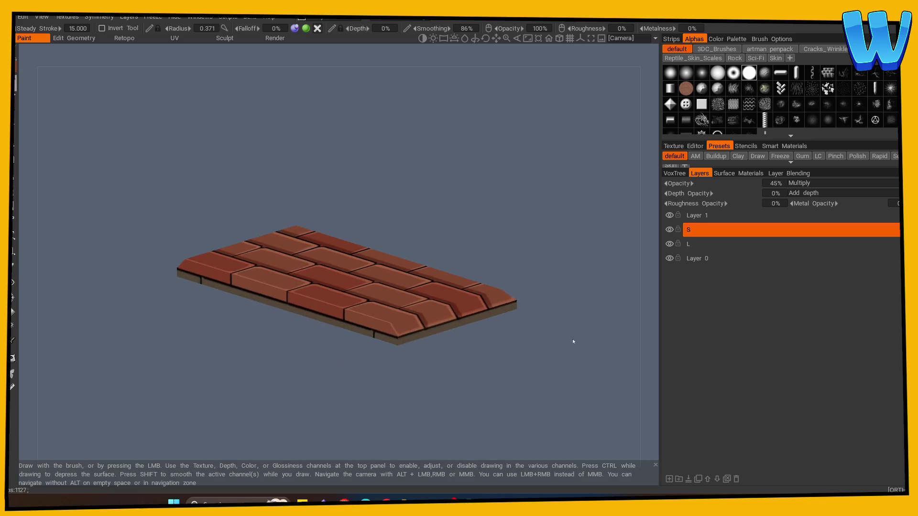
right_click_drag(572, 342, 553, 406)
left_click_drag(553, 406, 482, 415)
middle_click_drag(481, 414, 304, 387)
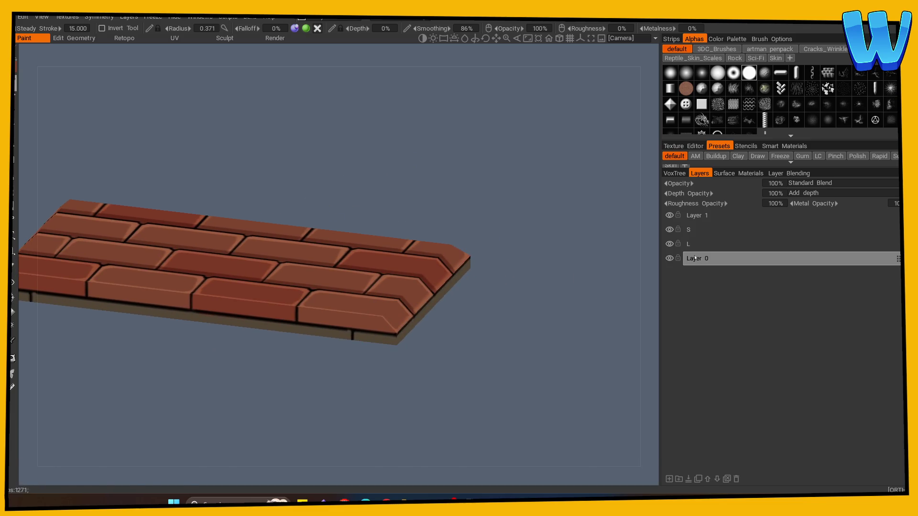
Step: On layer L, paint a dark grout line into the side edge, then reselect layer S
left_click(695, 259)
left_click(693, 246)
left_click_drag(357, 392, 300, 350, "shift")
mouse_move(300, 350)
right_mouse_down()
mouse_move(311, 389)
mouse_move(217, 291)
right_mouse_up()
left_click(217, 291)
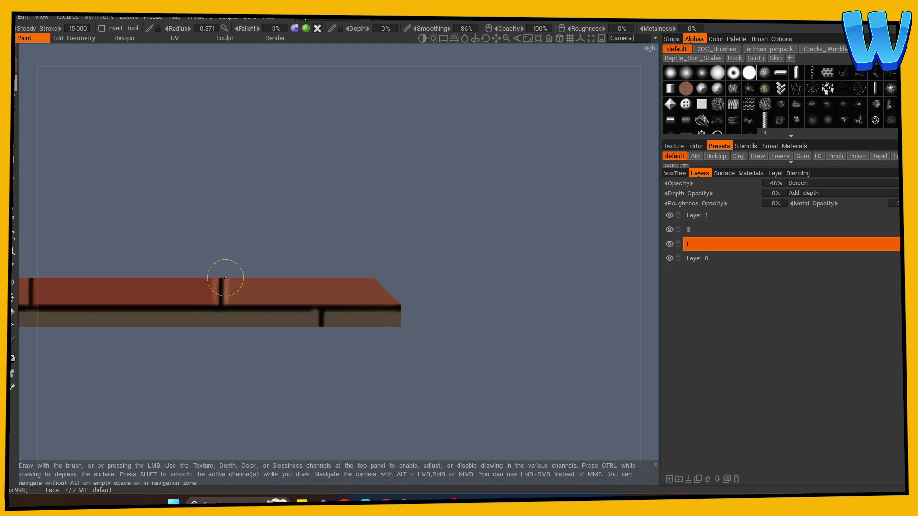
middle_click_drag(189, 395, 277, 345)
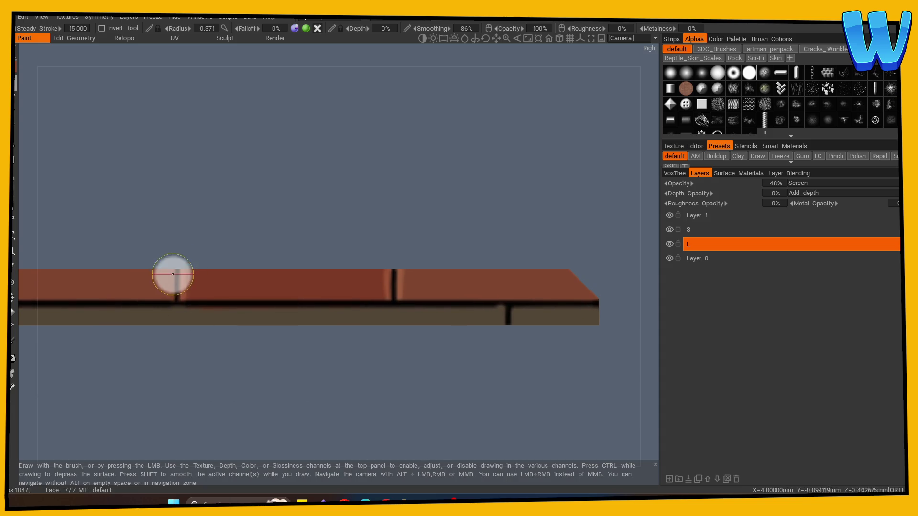
middle_click_drag(124, 392, 438, 390)
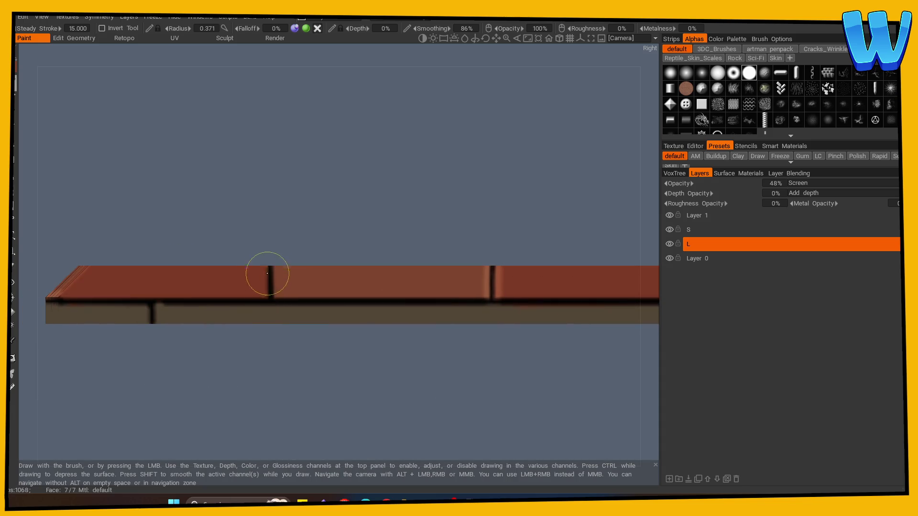
mouse_move(328, 348)
left_mouse_down()
mouse_move(222, 385)
mouse_move(235, 415)
mouse_move(234, 406)
left_mouse_up()
left_click(688, 229)
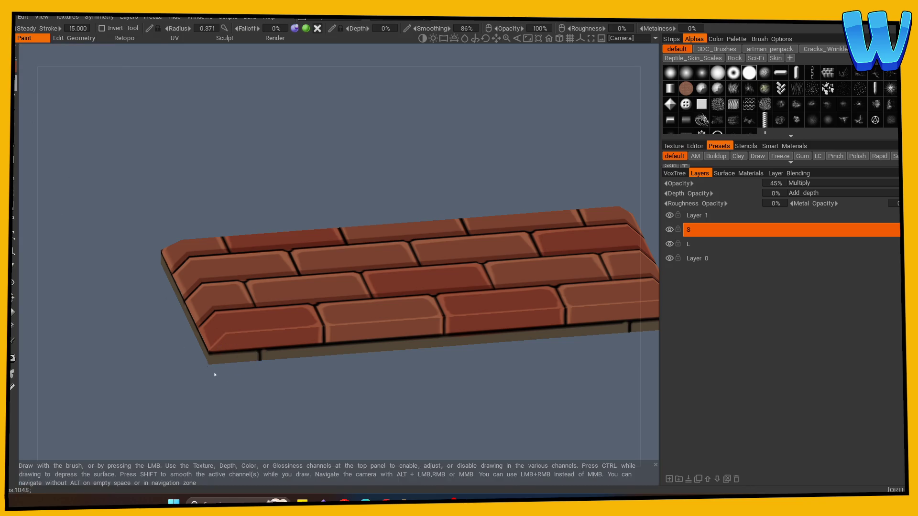
Step: Smooth and darken the slab's lower band from the right and front views
left_click_drag(208, 366, 206, 386, "shift")
key("shift")
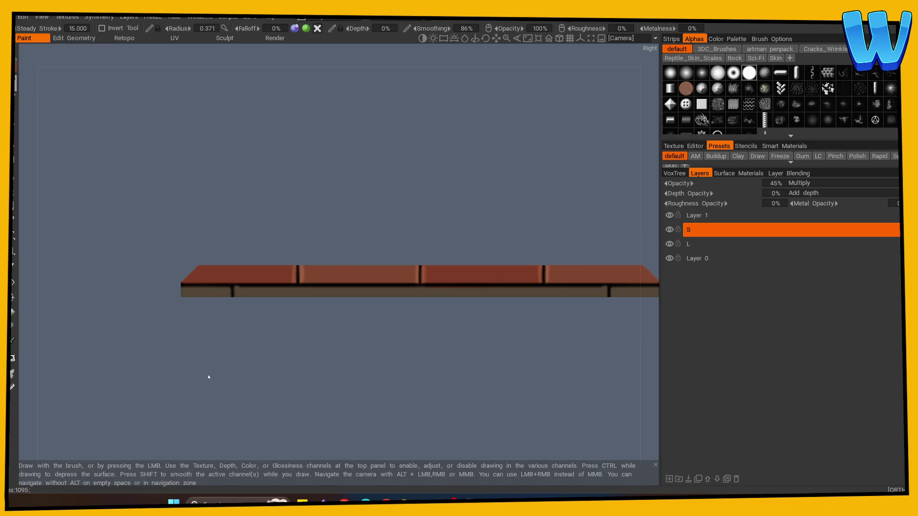
left_click_drag(185, 287, 631, 290, "shift")
left_click_drag(139, 369, 304, 348, "shift")
left_click_drag(293, 285, 472, 286, "shift")
Step: Darken the lower edge band from the slab's left and back sides
left_click_drag(180, 287, 338, 359, "shift")
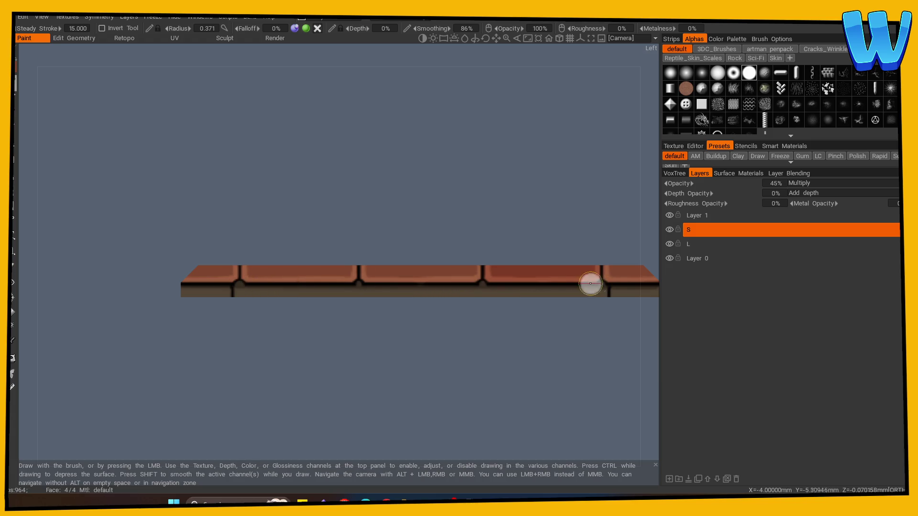
middle_click_drag(383, 346, 220, 387)
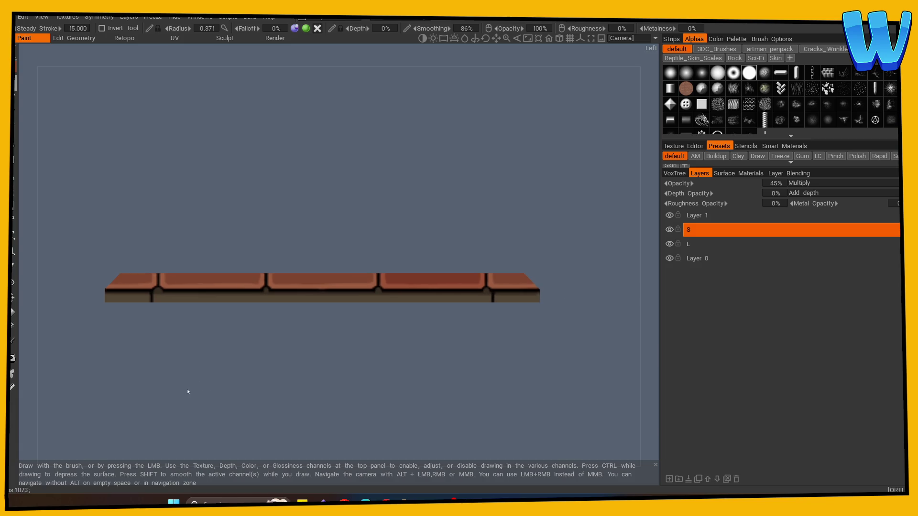
mouse_move(188, 392)
left_mouse_down()
mouse_move(250, 389)
mouse_move(279, 351)
left_mouse_up()
left_click_drag(200, 292, 420, 291)
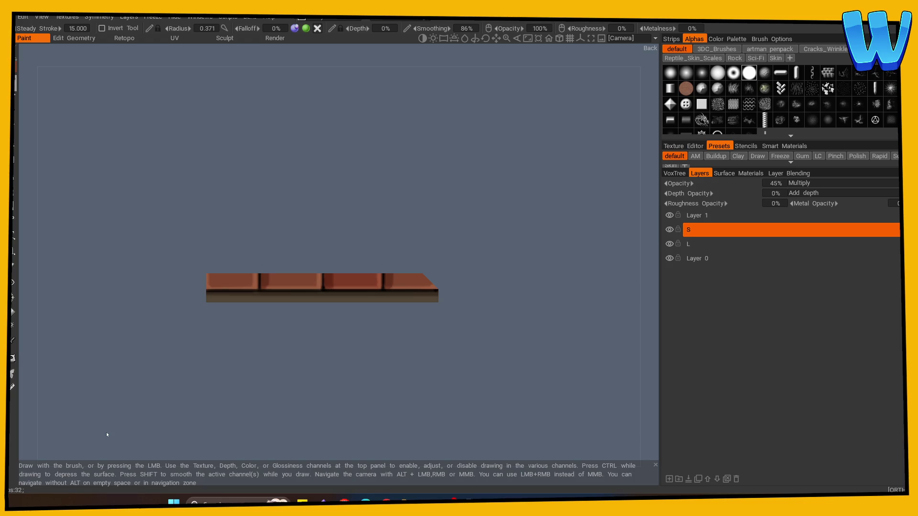
Step: Select layer L and orbit round to the slab's underside planks
mouse_move(231, 382)
left_mouse_down()
mouse_move(113, 400)
mouse_move(191, 385)
mouse_move(170, 392)
left_mouse_up()
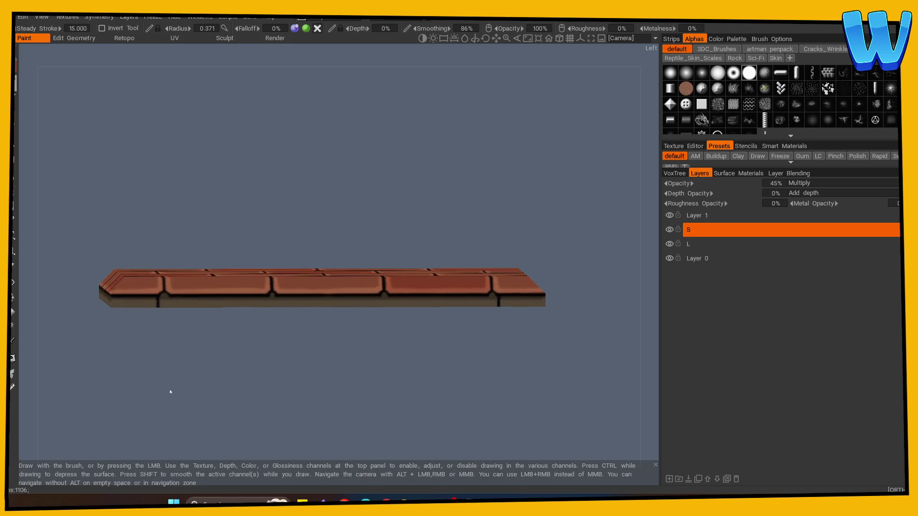
left_click(708, 244)
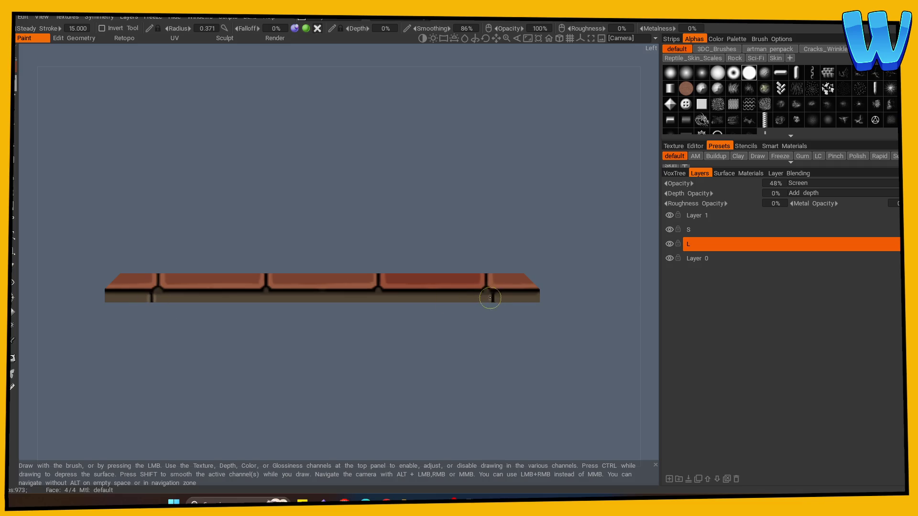
mouse_move(234, 379)
left_mouse_down()
mouse_move(322, 381)
mouse_move(351, 353)
mouse_move(410, 375)
left_mouse_up()
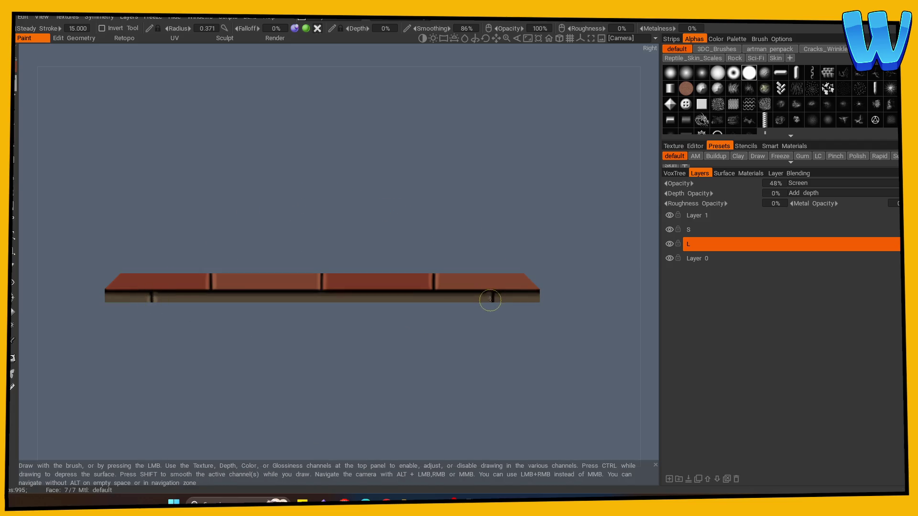
mouse_move(475, 324)
middle_mouse_down()
mouse_move(352, 308)
mouse_move(355, 299)
middle_mouse_up()
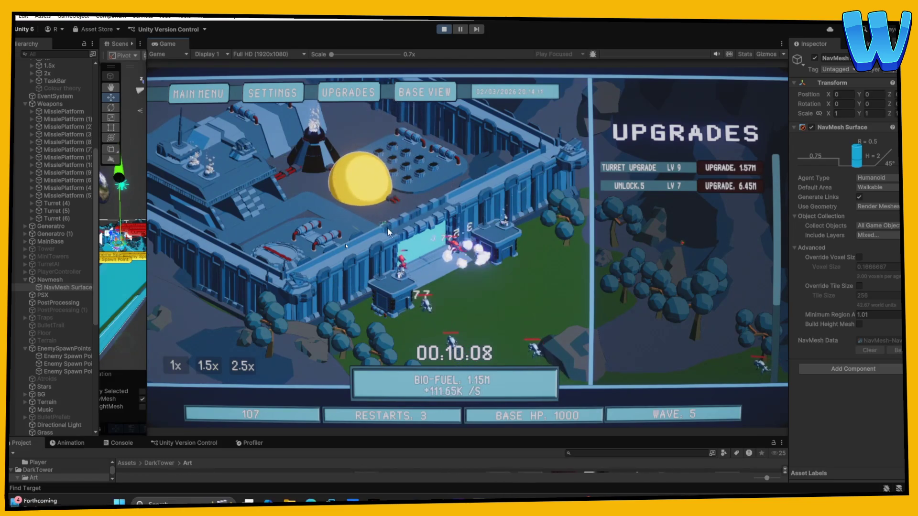
Step: Collect the yellow bio-fuel orb and raise Turret Upgrade from LV 9 to LV 10
left_click(449, 267)
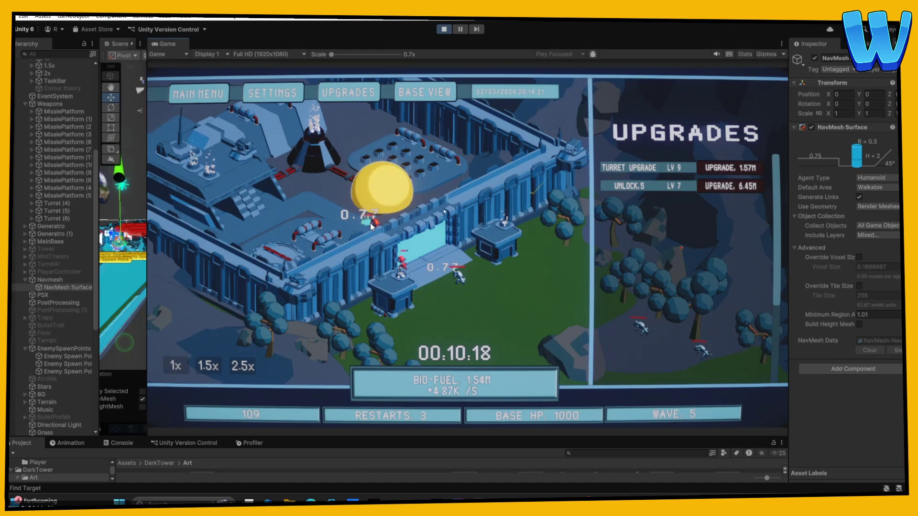
left_click(725, 158)
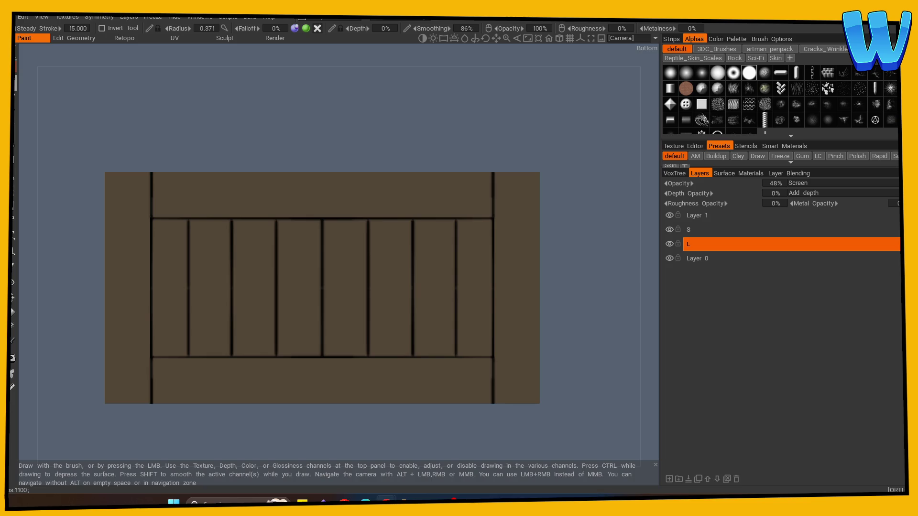
Step: Switch painting to layer S and go over the plank panel and red top
left_click_drag(201, 167, 122, 159)
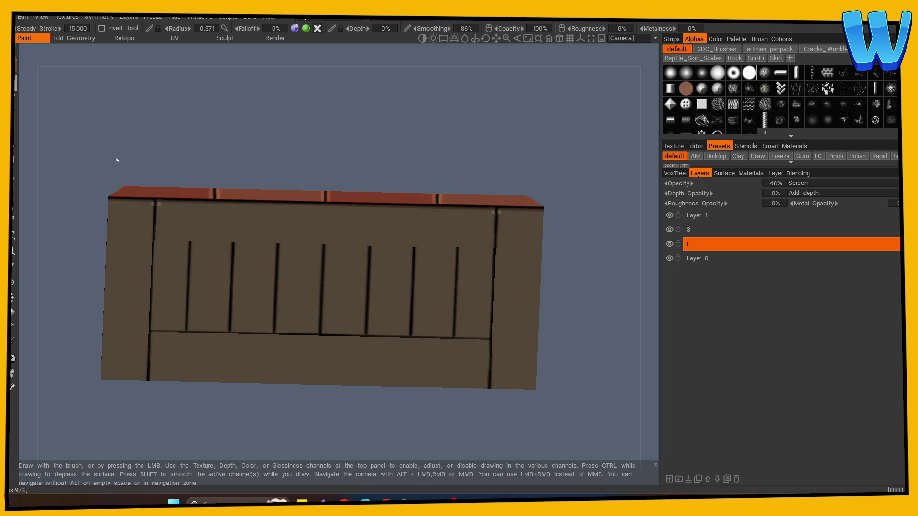
key("e")
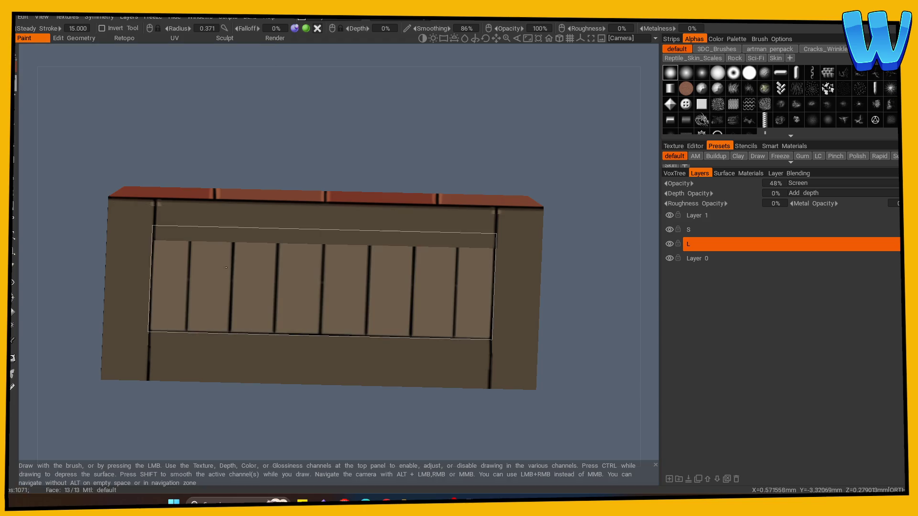
left_click(684, 234)
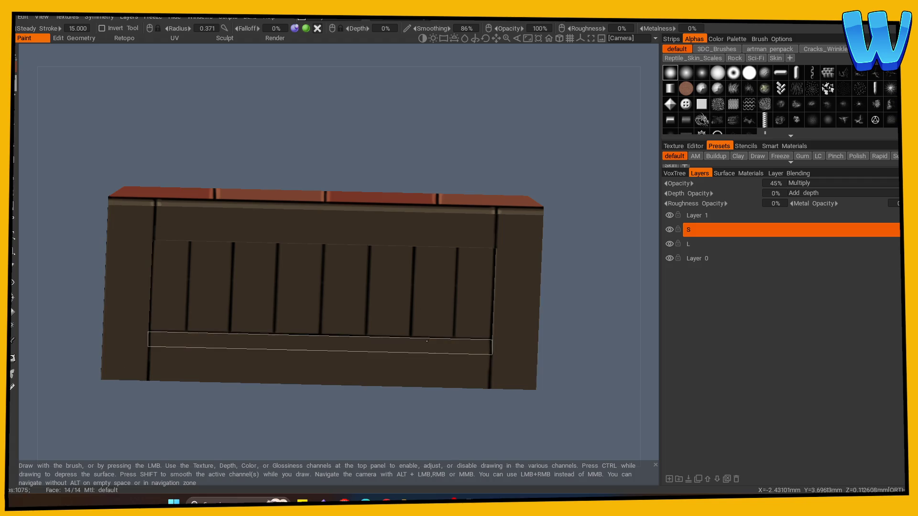
mouse_move(114, 454)
left_mouse_down()
mouse_move(59, 433)
mouse_move(67, 459)
mouse_move(381, 375)
mouse_move(339, 249)
left_mouse_up()
mouse_move(550, 134)
left_mouse_down()
mouse_move(547, 329)
mouse_move(355, 340)
mouse_move(648, 293)
left_mouse_up()
Step: Add Layer 4 and set its blending to Multiply
left_click(669, 479)
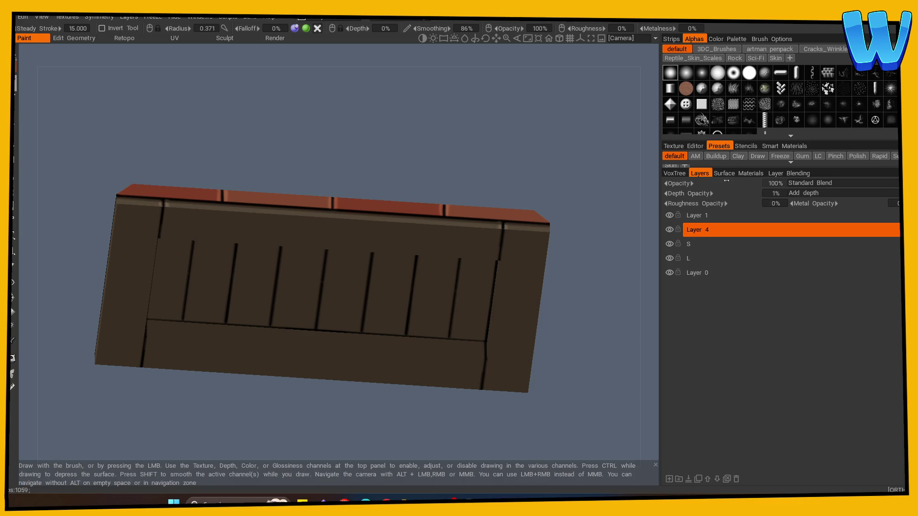
left_click(813, 183)
left_click(809, 209)
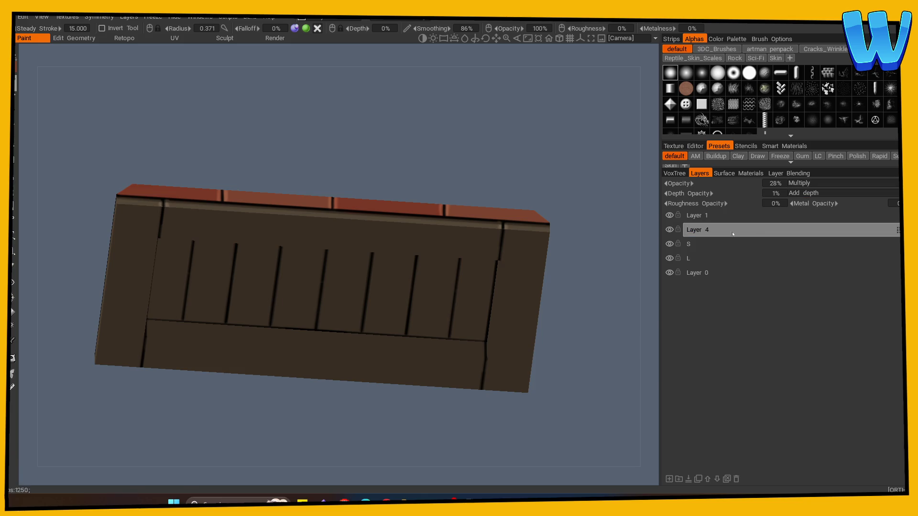
Step: Select Layer 0 and add Layer 5 above it
key("KP_3")
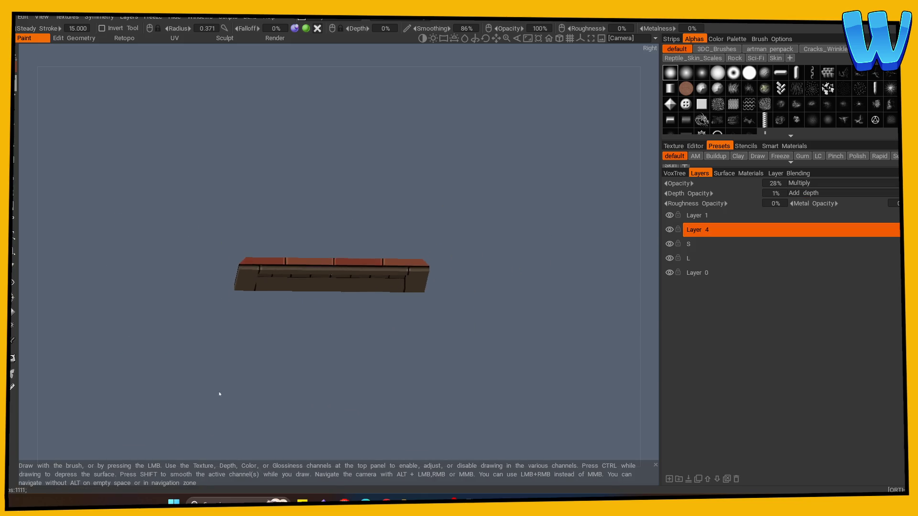
mouse_move(212, 388)
left_mouse_down()
mouse_move(287, 379)
mouse_move(306, 394)
mouse_move(300, 411)
mouse_move(512, 320)
mouse_move(392, 374)
mouse_move(507, 335)
left_mouse_up()
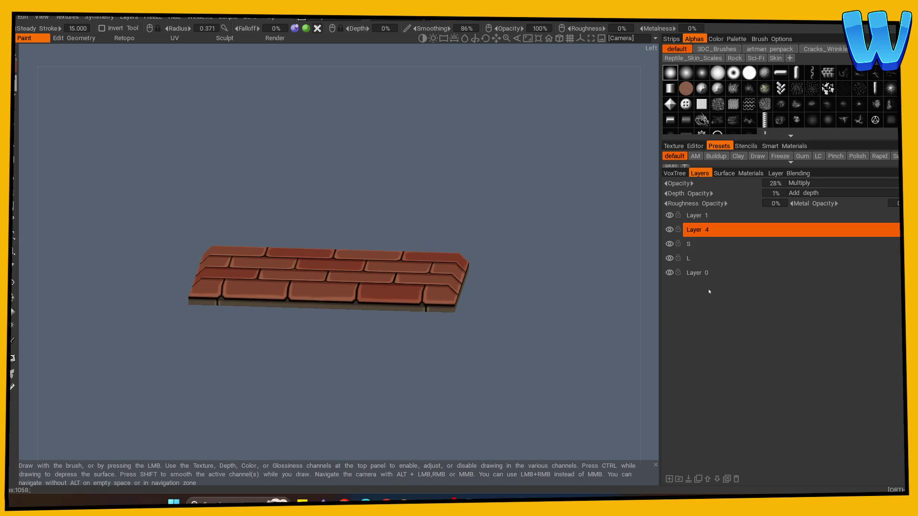
left_click(698, 273)
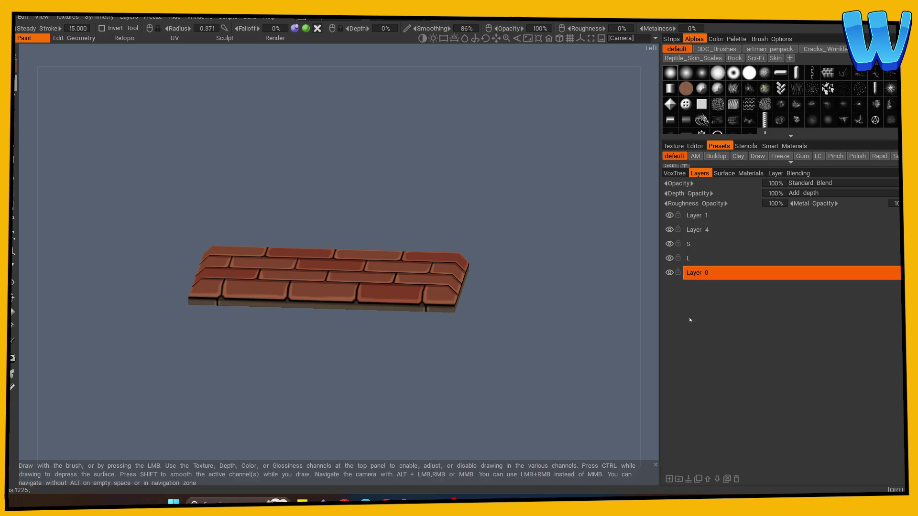
left_click(670, 479)
mouse_move(465, 352)
left_mouse_down()
mouse_move(417, 405)
mouse_move(430, 389)
mouse_move(371, 423)
mouse_move(24, 116)
left_mouse_up()
key("e")
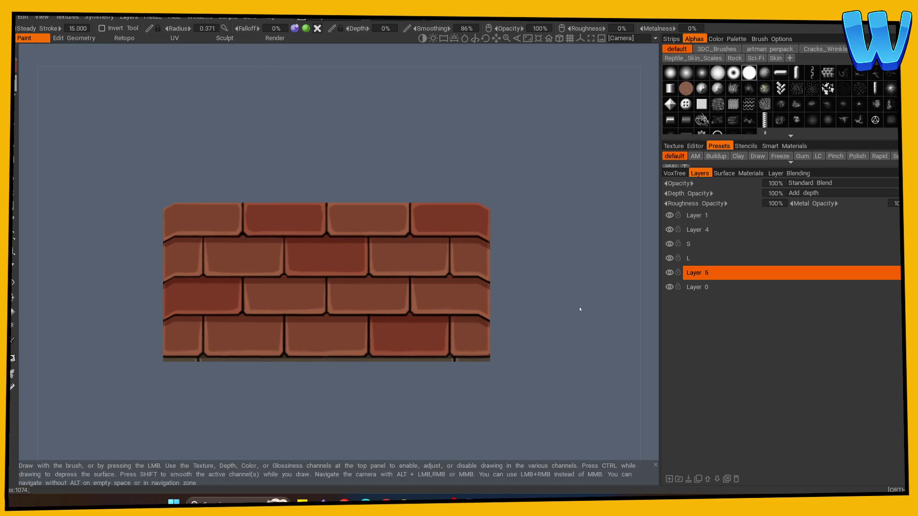
Step: Zoom in on the roof bricks with Layer 5 selected
scroll(579, 306, "up", 2)
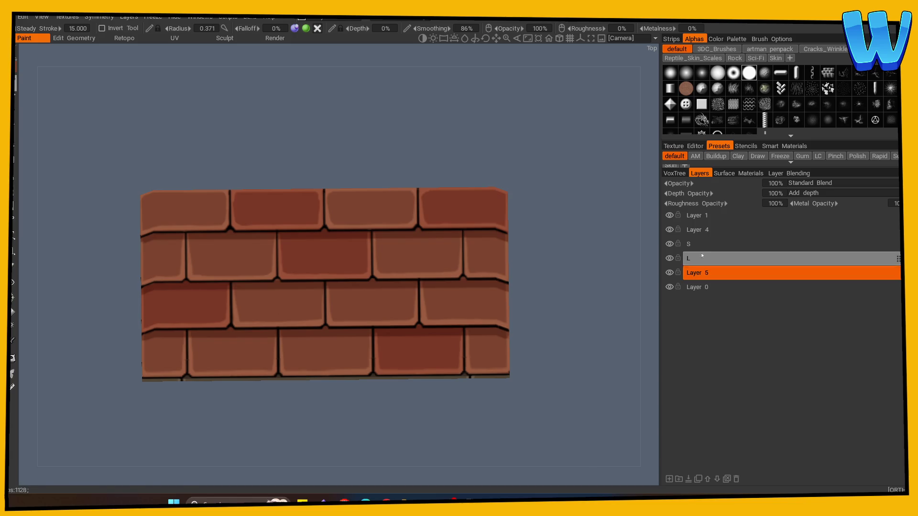
Step: Set the layer's roughness opacity to 0%, opacity to about 29%, and Multiply blending
left_click_drag(776, 203, 616, 219)
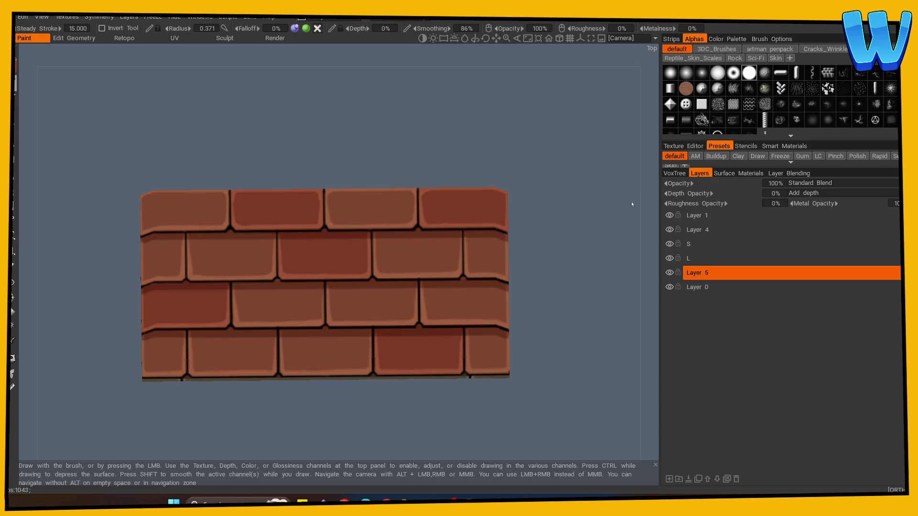
left_click_drag(775, 183, 736, 185)
left_click(813, 183)
left_click(803, 221)
Step: Paint darker shadows on a second-row brick and along a brick's top edge
key("v")
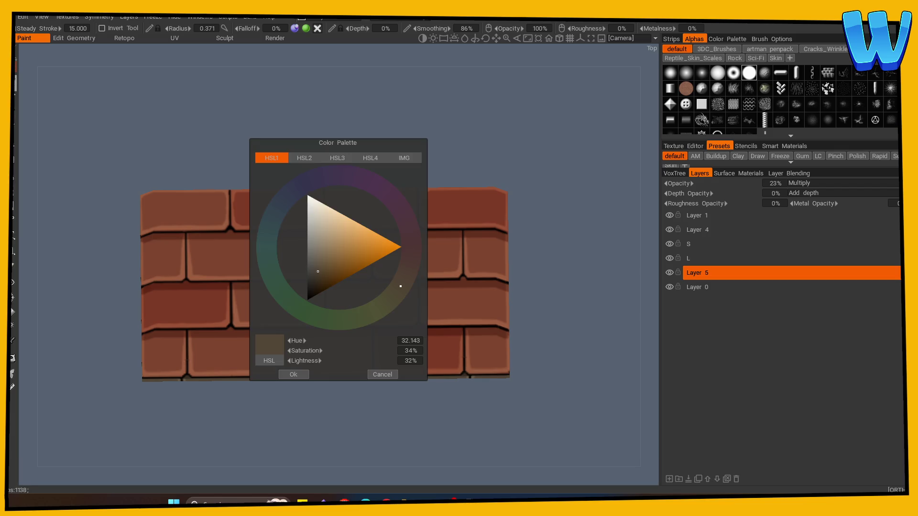
left_click(383, 374)
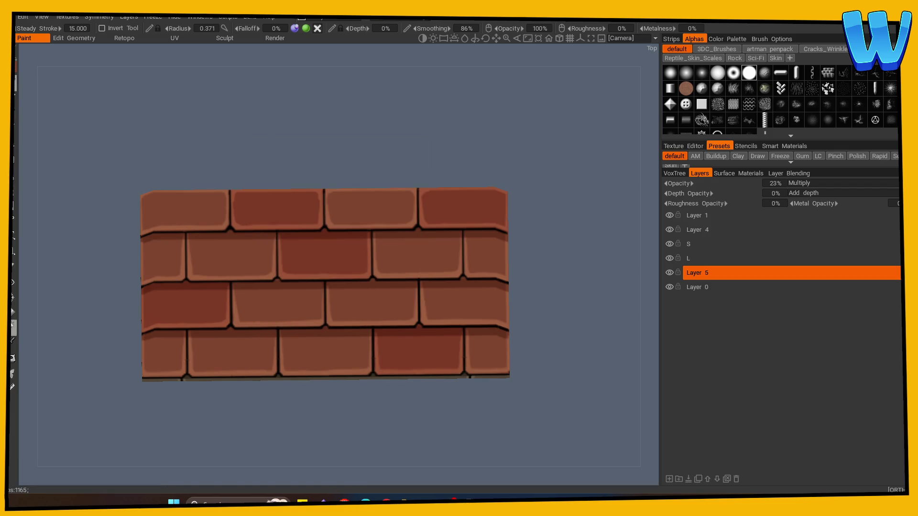
left_click(13, 340)
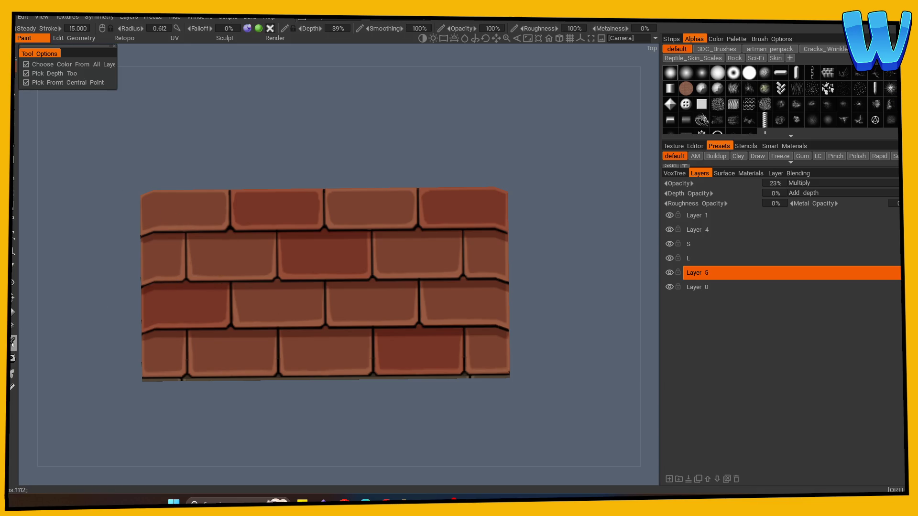
left_click(15, 69)
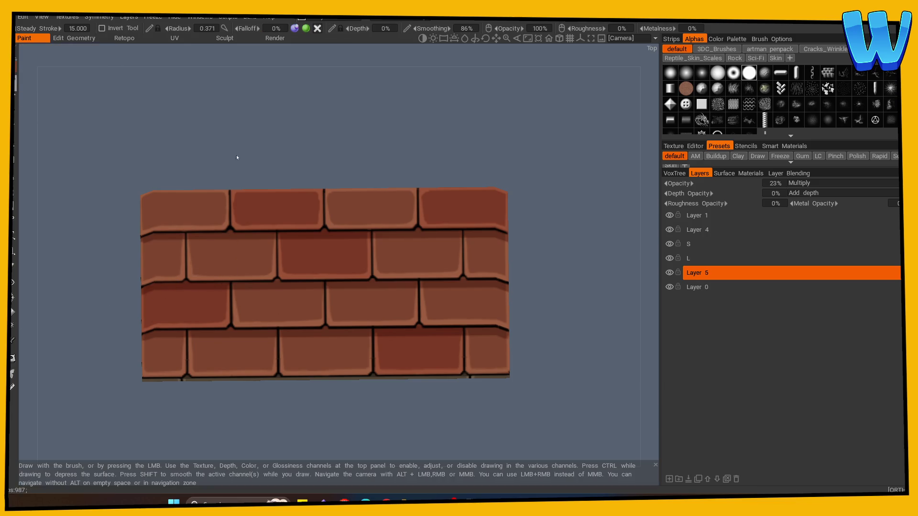
left_click_drag(306, 239, 342, 238)
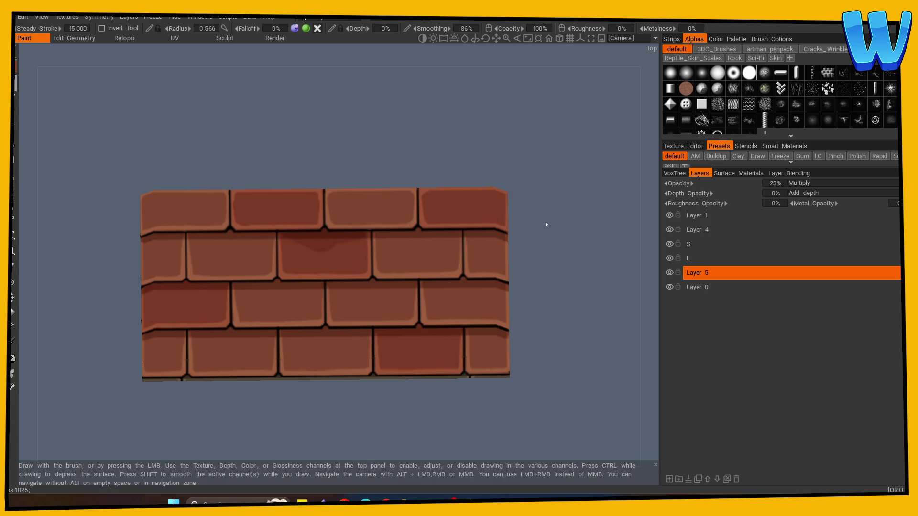
left_click_drag(538, 221, 318, 256)
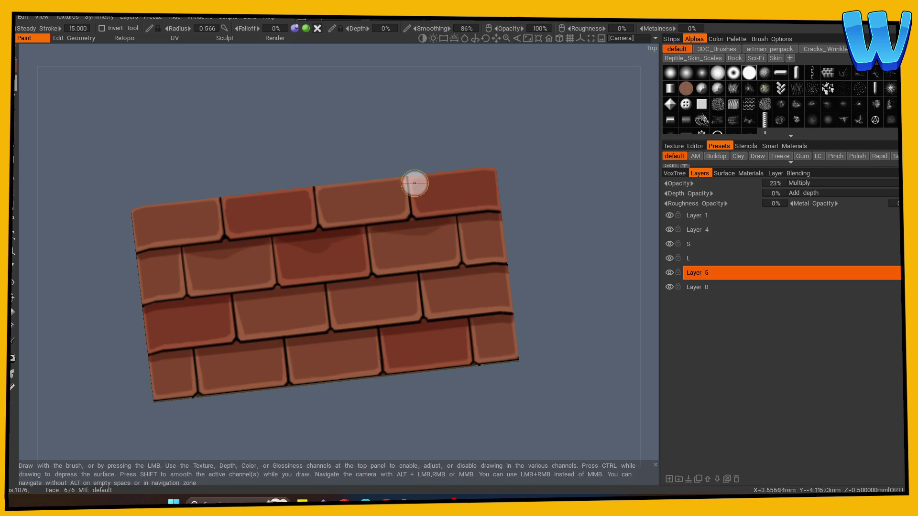
mouse_move(335, 290)
left_mouse_down()
mouse_move(388, 282)
mouse_move(374, 281)
left_mouse_up()
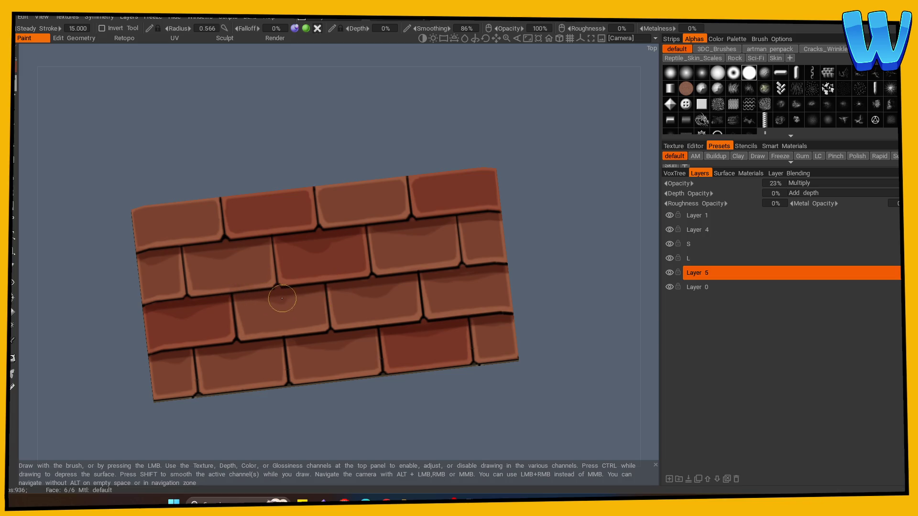
Step: Orbit the slab upright to view it from above
left_click_drag(227, 161, 193, 194)
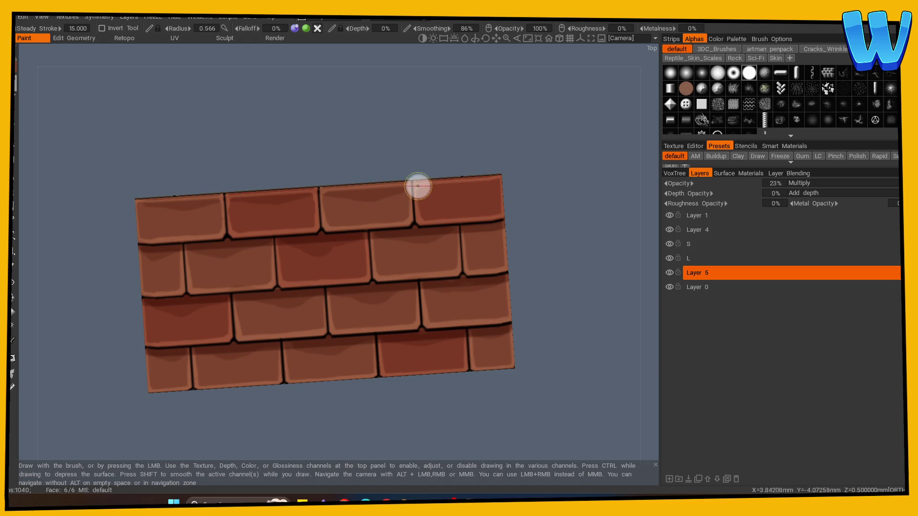
mouse_move(328, 160)
left_mouse_down()
mouse_move(492, 156)
mouse_move(553, 195)
mouse_move(289, 363)
mouse_move(177, 301)
left_mouse_up()
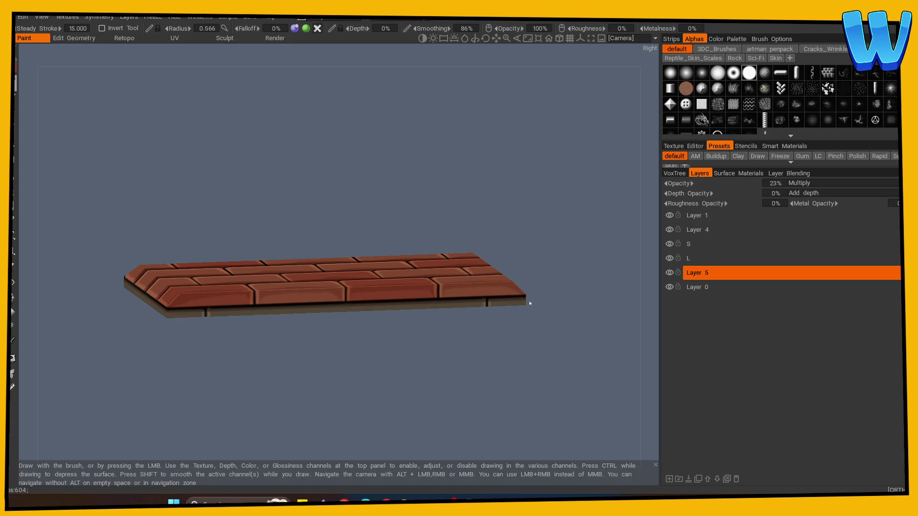
mouse_move(178, 307)
right_mouse_down()
mouse_move(333, 386)
mouse_move(369, 375)
mouse_move(282, 368)
mouse_move(295, 385)
mouse_move(303, 371)
mouse_move(104, 381)
mouse_move(180, 402)
right_mouse_up()
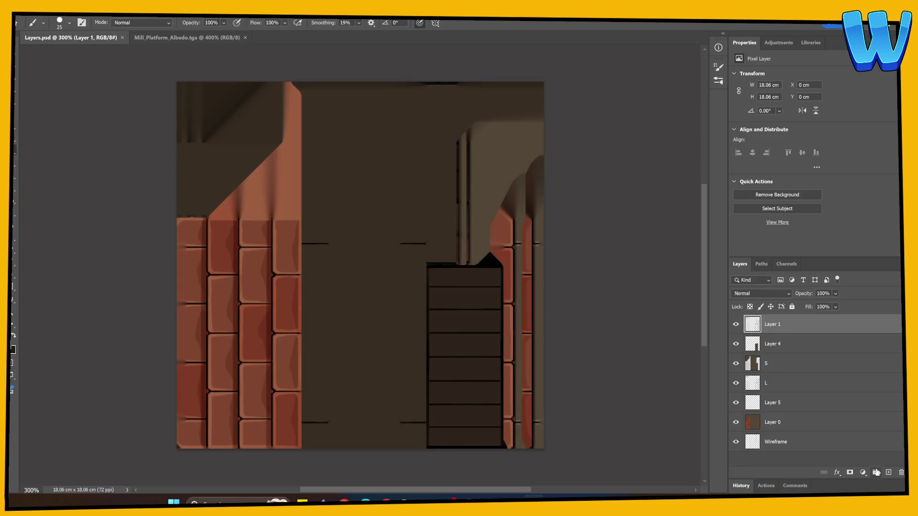
Step: Add a new layer clipped to Layer 1 and fill it with dark brown
left_click(889, 472)
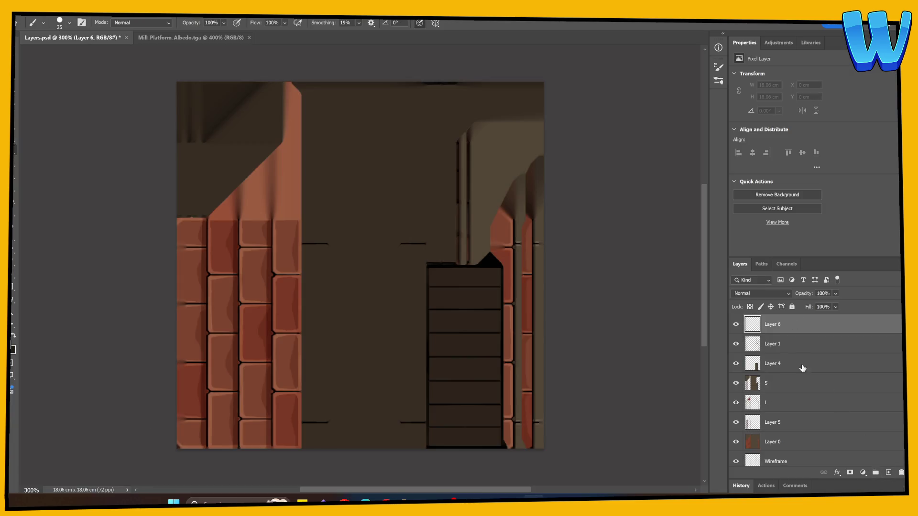
left_click(788, 333, "alt")
key("g")
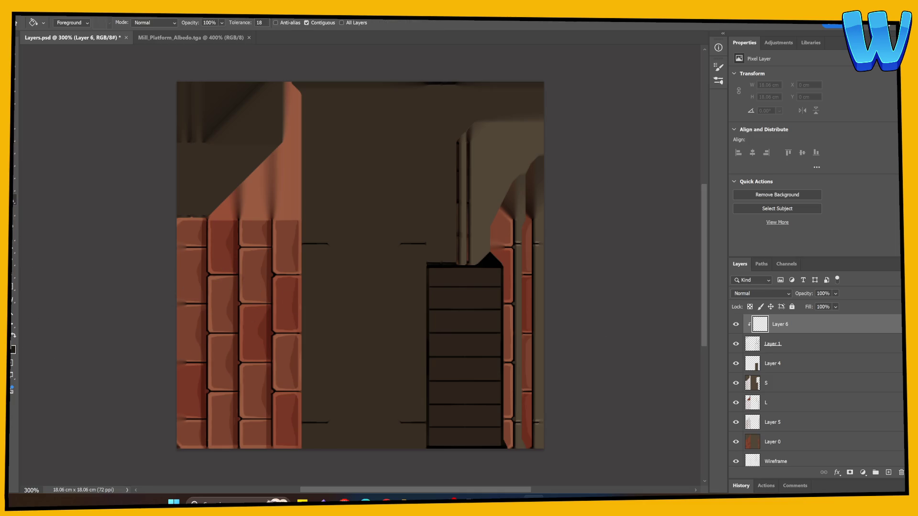
left_click(13, 349)
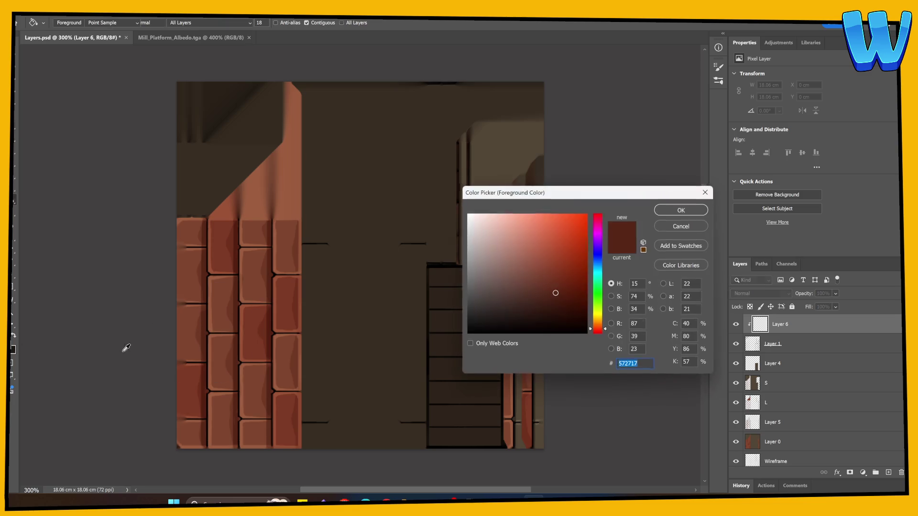
left_click(538, 310)
left_click(675, 209)
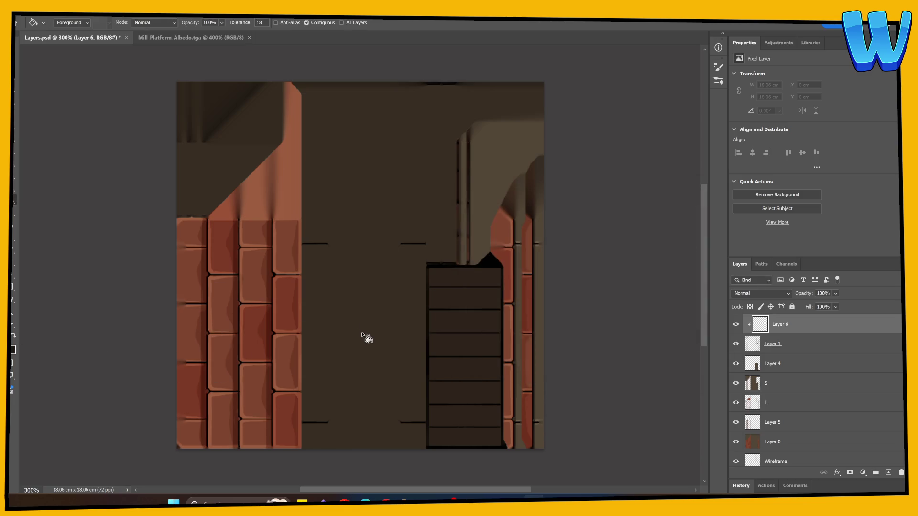
left_click(370, 353)
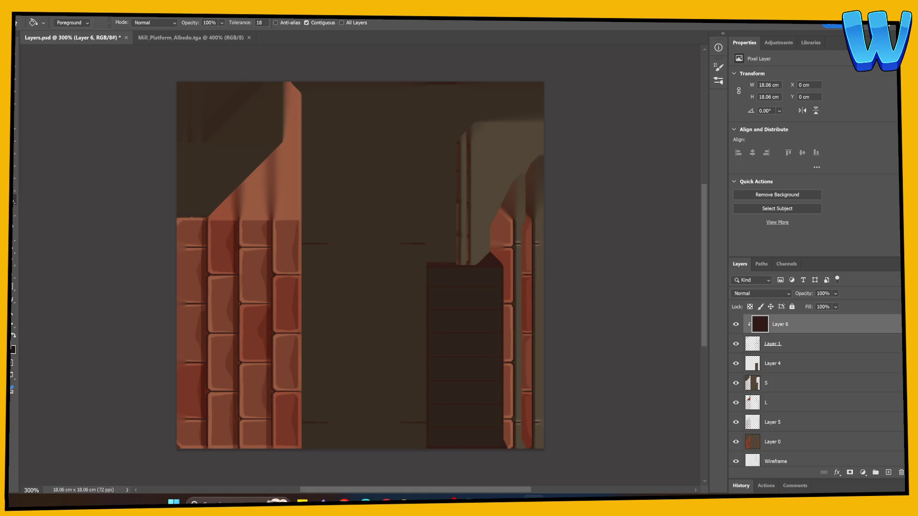
Step: Set the foreground to an even darker brown and switch to the Brush
left_click(13, 350)
left_click_drag(496, 317, 514, 321)
left_click(669, 211)
key("b")
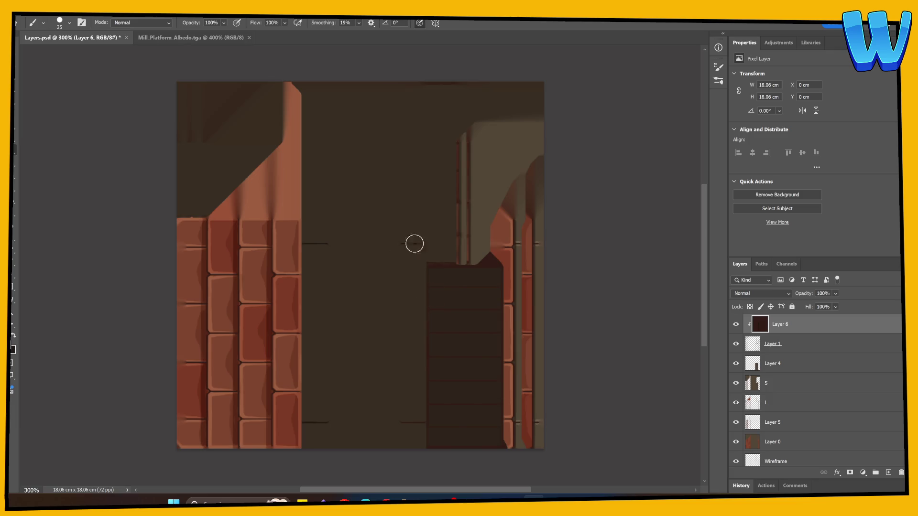
Step: Paint dark brown over the reddish plank lines, light peak and tan top strip
scroll(419, 314, "right", 5)
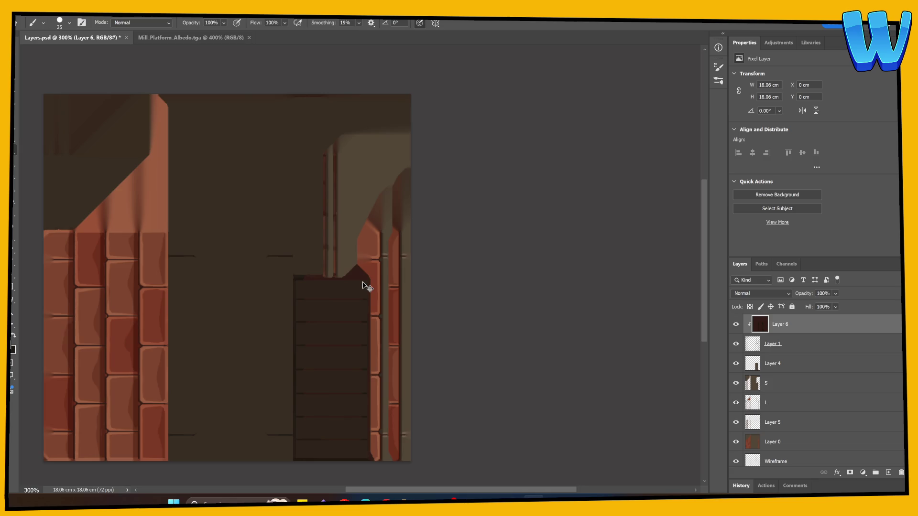
scroll(363, 285, "up", 3, "alt")
mouse_move(472, 384)
left_mouse_down()
mouse_move(359, 255)
mouse_move(365, 154)
left_mouse_up()
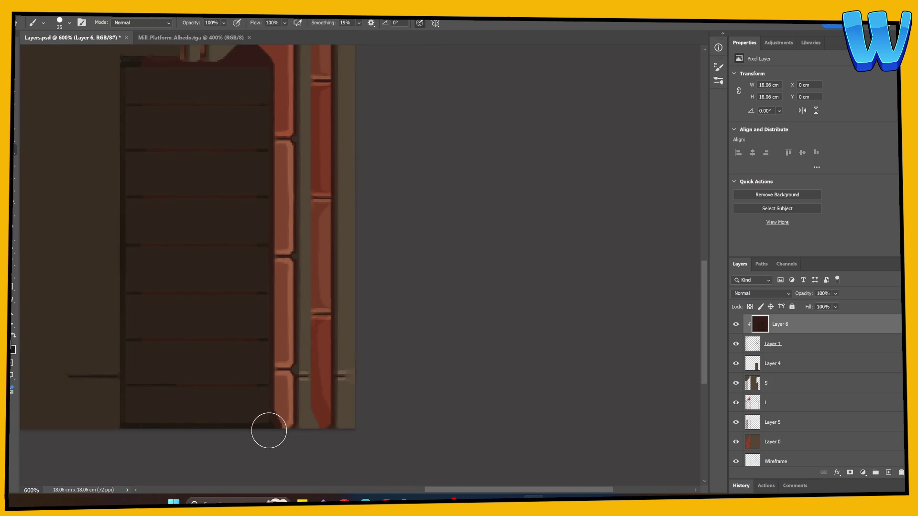
mouse_move(252, 306)
left_mouse_down()
mouse_move(148, 293)
mouse_move(238, 282)
mouse_move(249, 245)
mouse_move(215, 215)
mouse_move(234, 197)
mouse_move(248, 149)
mouse_move(166, 152)
left_mouse_up()
left_click_drag(234, 217, 228, 409)
mouse_move(253, 263)
left_mouse_down()
mouse_move(236, 234)
mouse_move(246, 242)
left_mouse_up()
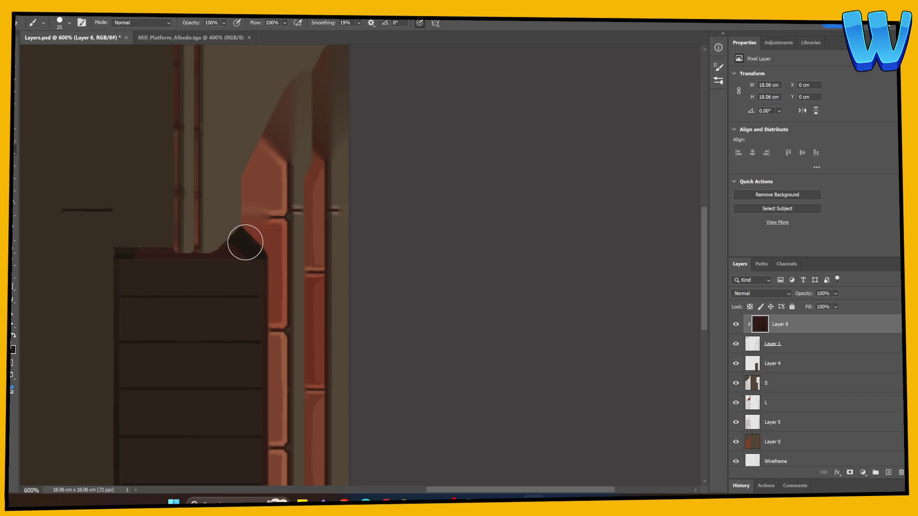
left_click_drag(220, 256, 122, 253)
Step: Review the block and brick trim, then merge the darkening layer down into Layer 1
left_click_drag(354, 408, 327, 199)
scroll(327, 200, "down", 2)
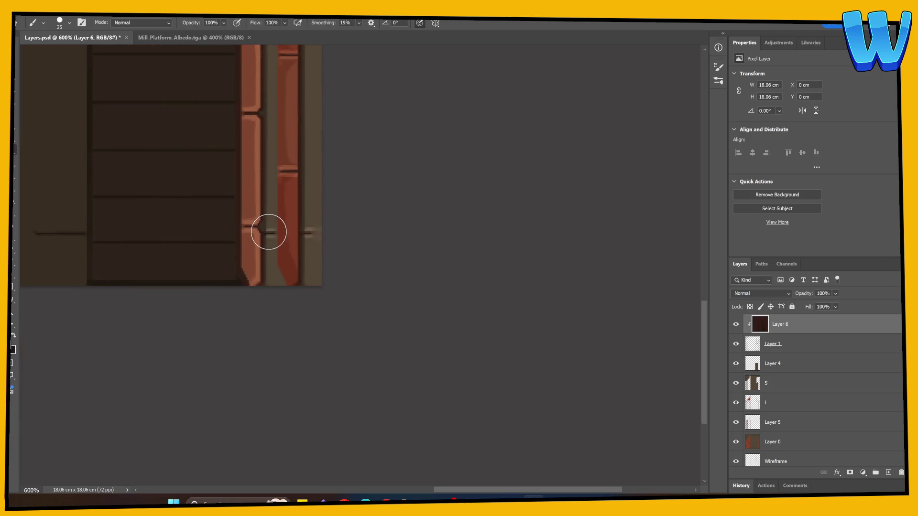
mouse_move(309, 233)
left_mouse_down()
mouse_move(324, 289)
mouse_move(318, 435)
left_mouse_up()
mouse_move(260, 176)
left_mouse_down()
mouse_move(293, 261)
mouse_move(346, 287)
mouse_move(411, 264)
left_mouse_up()
scroll(411, 264, "down", 4, "alt")
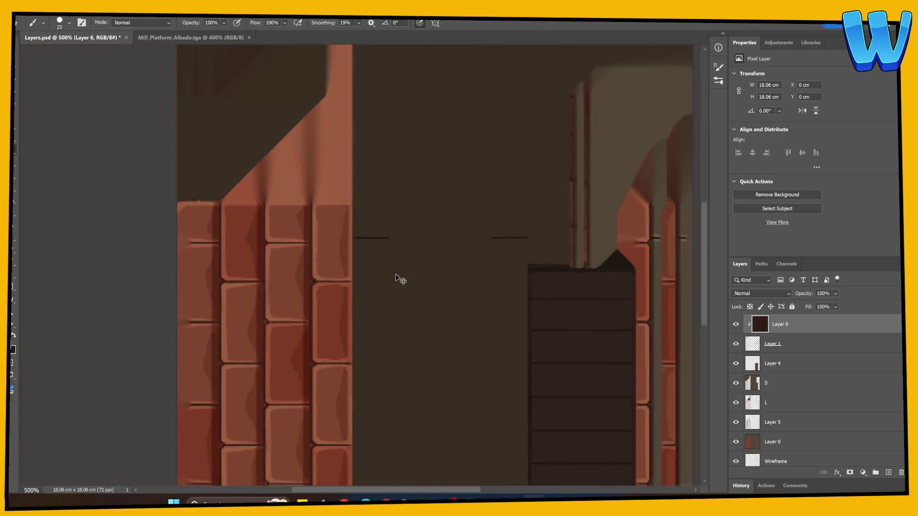
scroll(399, 279, "up", 1, "alt")
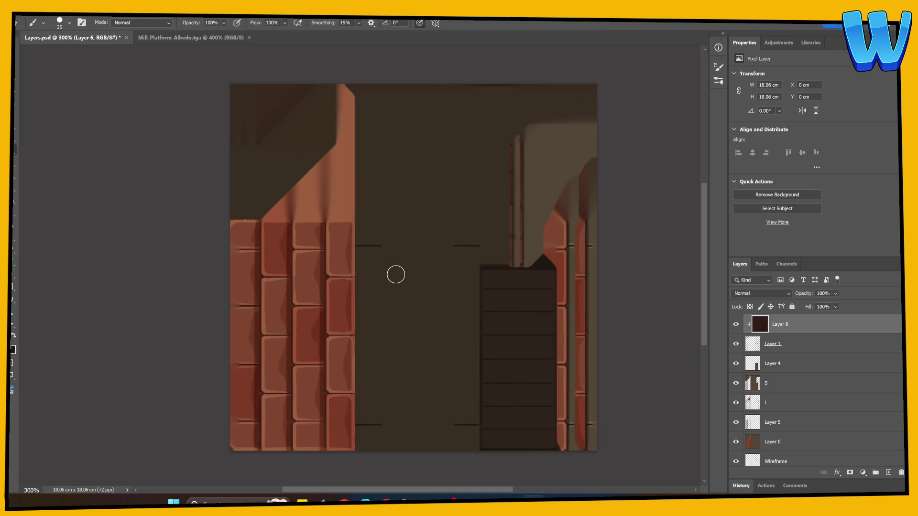
right_click(780, 348)
left_click(813, 187)
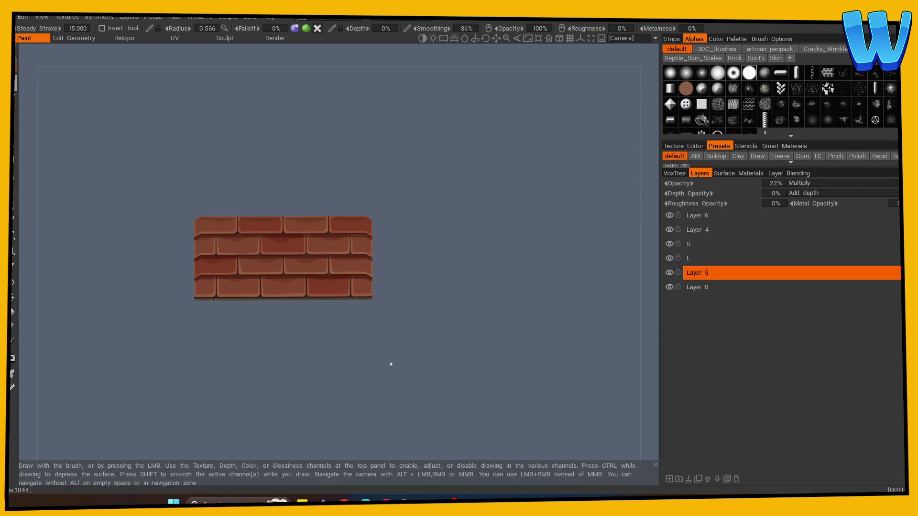
Step: View the slab's darker plank underside in 3DCoat, then return to Photoshop
mouse_move(404, 399)
left_mouse_down()
mouse_move(310, 331)
mouse_move(221, 352)
mouse_move(403, 247)
mouse_move(452, 206)
mouse_move(391, 240)
mouse_move(309, 225)
mouse_move(293, 252)
left_mouse_up()
scroll(318, 375, "up", 3)
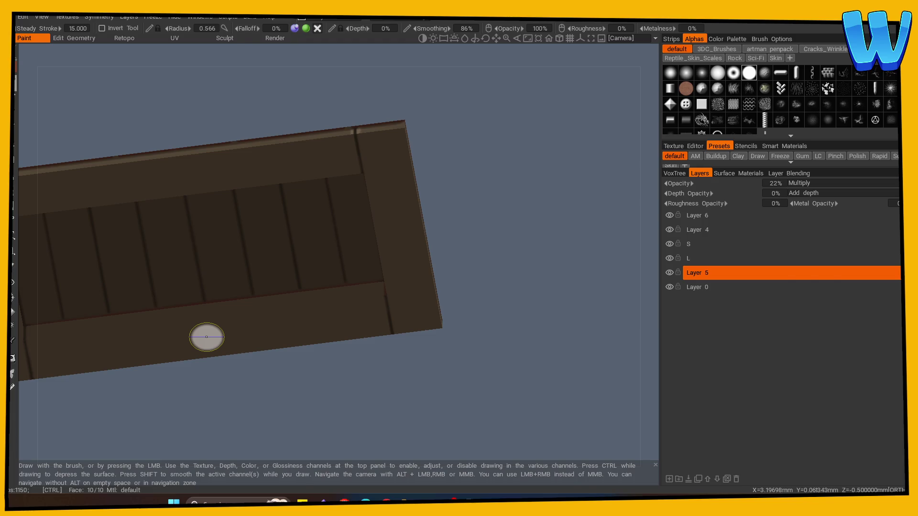
key("alt+Tab")
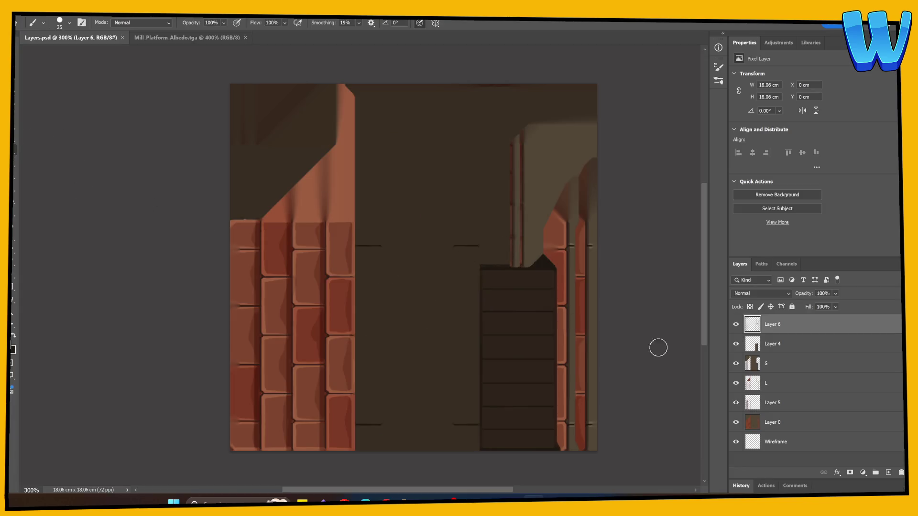
Step: Add a new clipped Layer 7, delete Layer 6, and return to the slab in 3DCoat
left_click(888, 473)
left_click(783, 333, "alt")
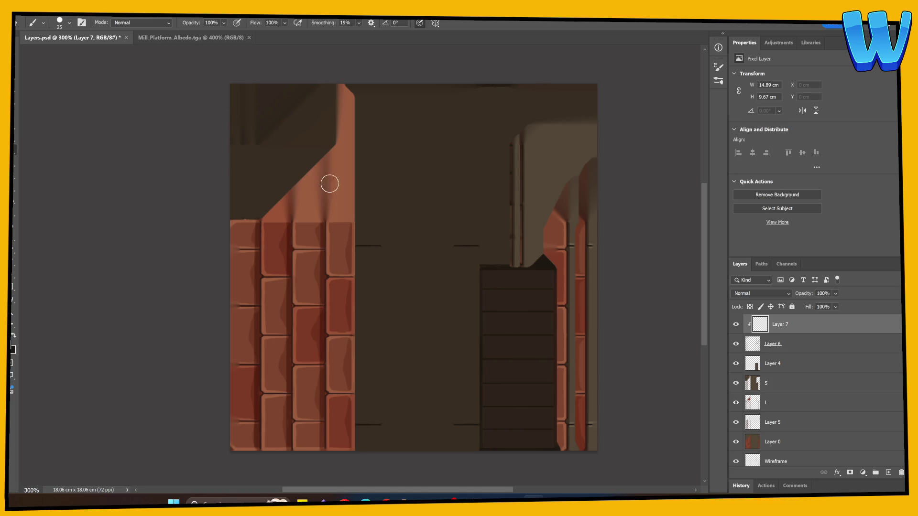
right_click(799, 344)
left_click(835, 184)
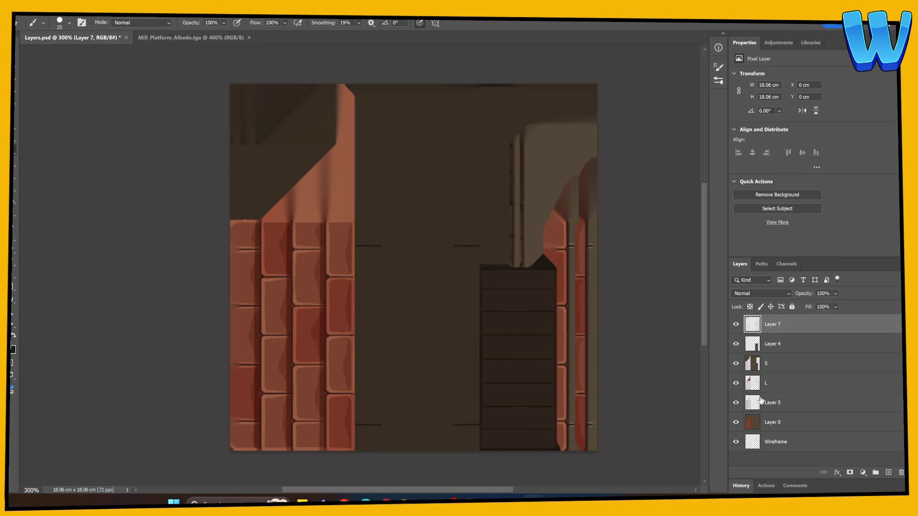
left_click(534, 500)
mouse_move(346, 411)
left_mouse_down()
mouse_move(435, 353)
mouse_move(510, 369)
mouse_move(268, 389)
mouse_move(311, 400)
mouse_move(338, 383)
mouse_move(301, 403)
left_mouse_up()
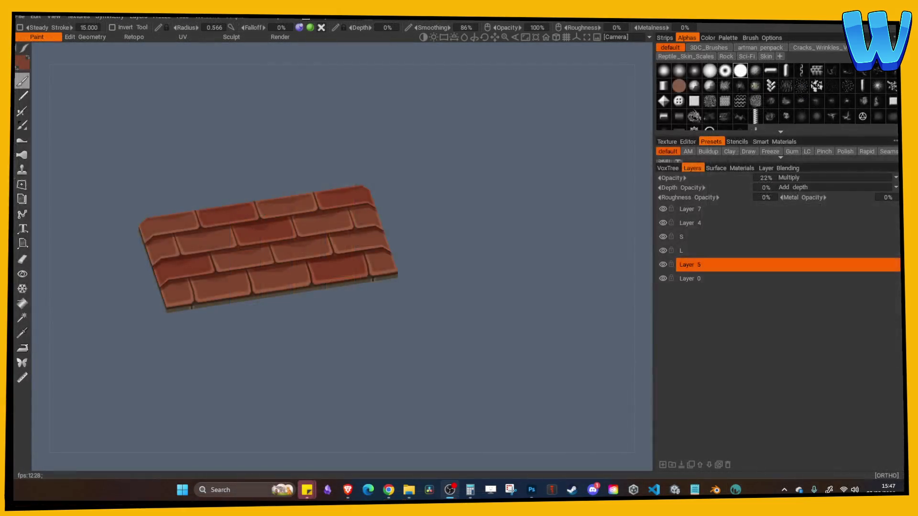
Step: Export the slab's objects and textures with an edited texture file-name prefix
mouse_move(317, 327)
left_mouse_down()
mouse_move(441, 227)
mouse_move(480, 228)
mouse_move(204, 85)
left_mouse_up()
left_click(19, 17)
left_click(53, 144)
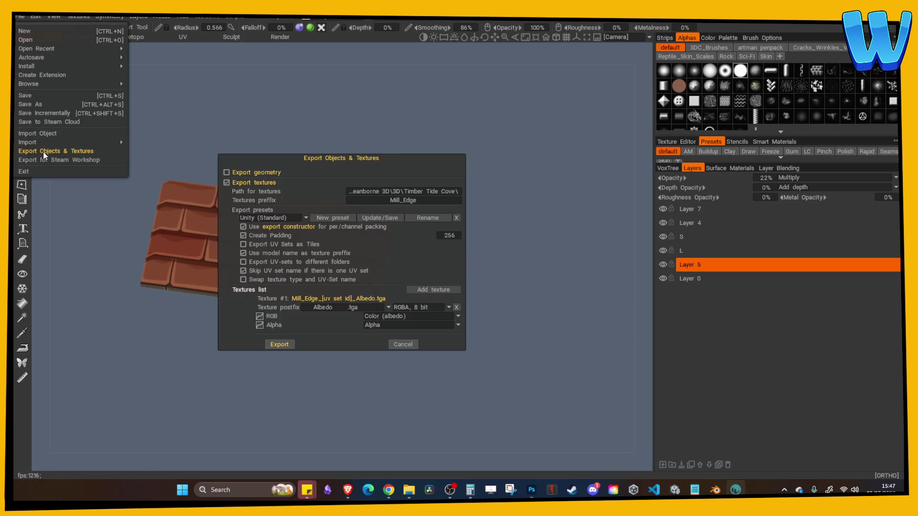
left_click(397, 202)
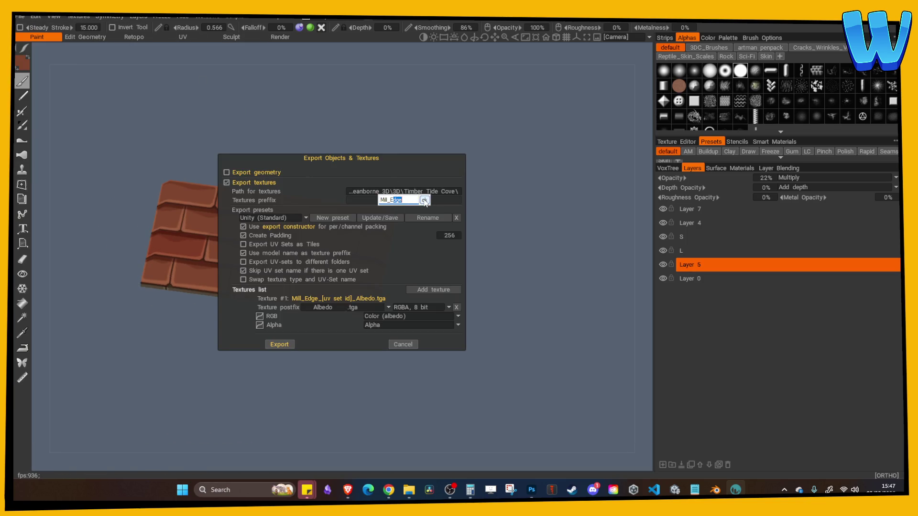
type("Roof")
key("Return")
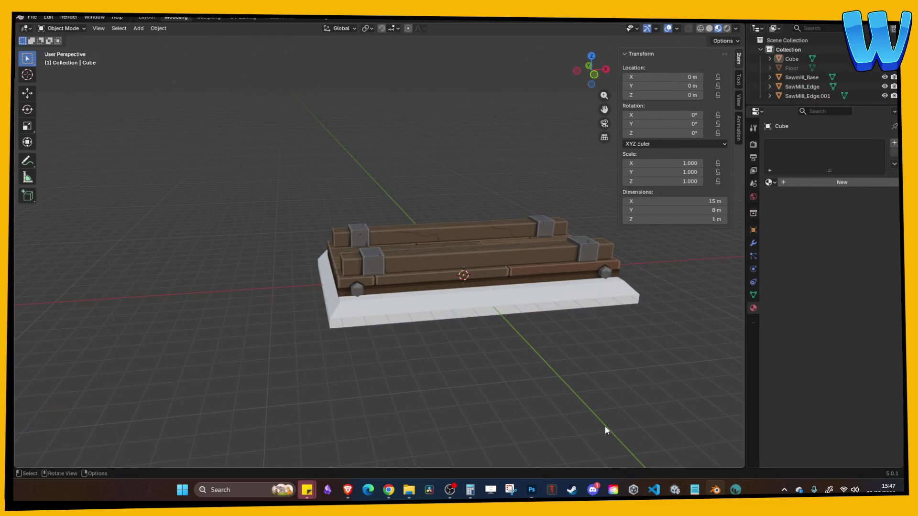
Step: Load Mill_Roof_Albedo.tga as the UV image for the Cube in the UV Editing workspace
left_click(480, 288)
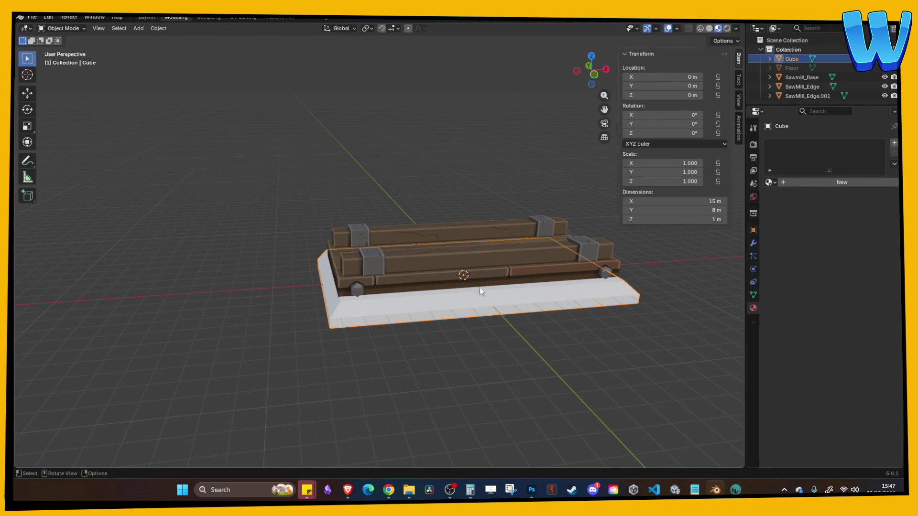
left_click(242, 17)
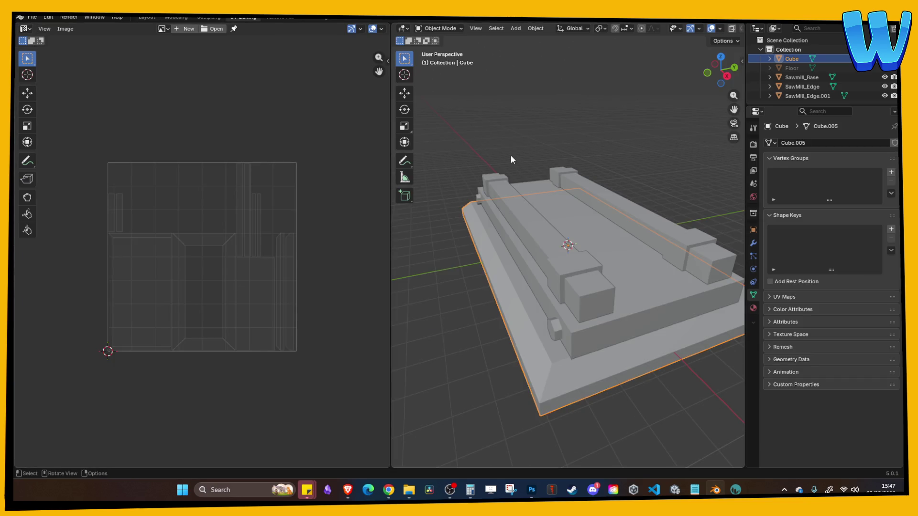
key("Tab")
key("Tab")
key("a")
key("alt+o")
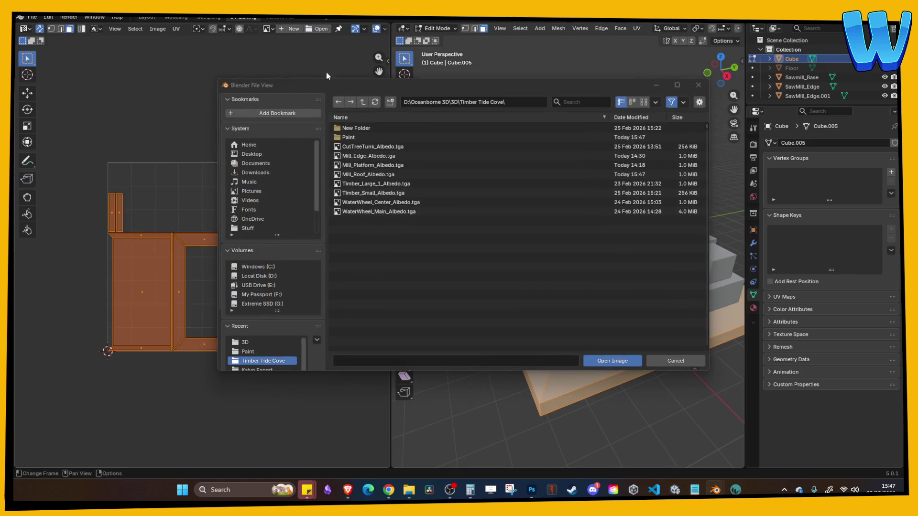
double_click(373, 174)
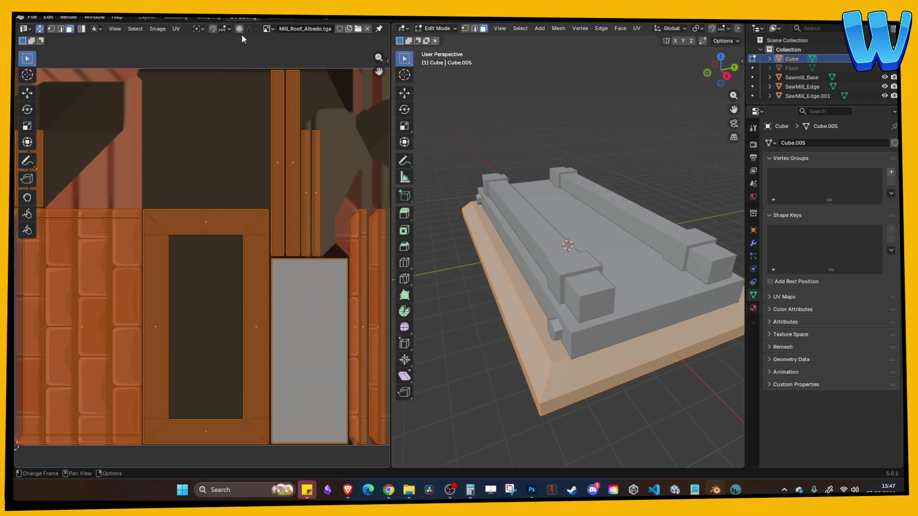
left_click(176, 17)
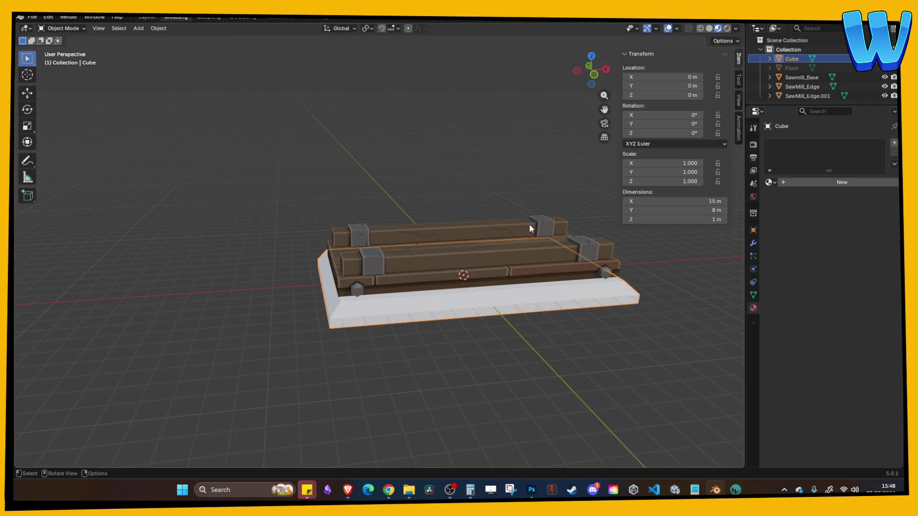
Step: Hide the sawmill parts and give the slab a new Roof material using Mill_Roof_Albedo.tga as base colour
left_click_drag(884, 77, 885, 97)
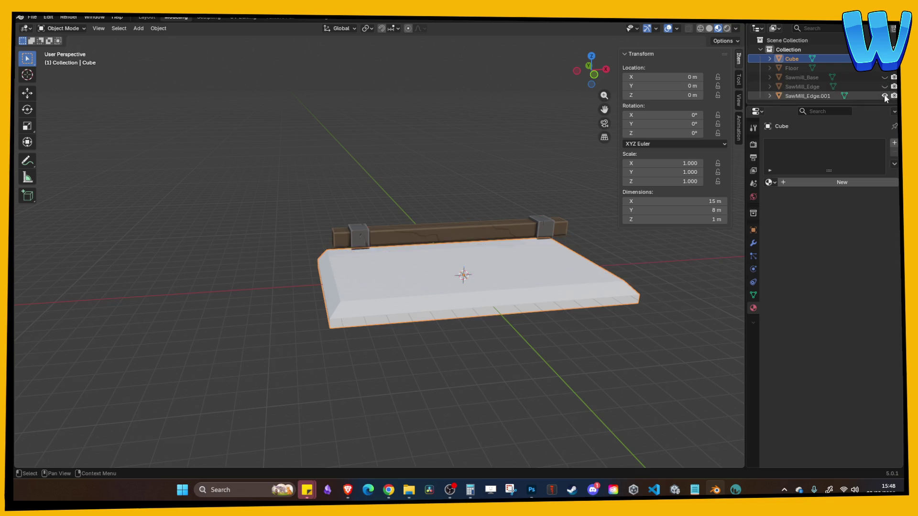
left_click(794, 182)
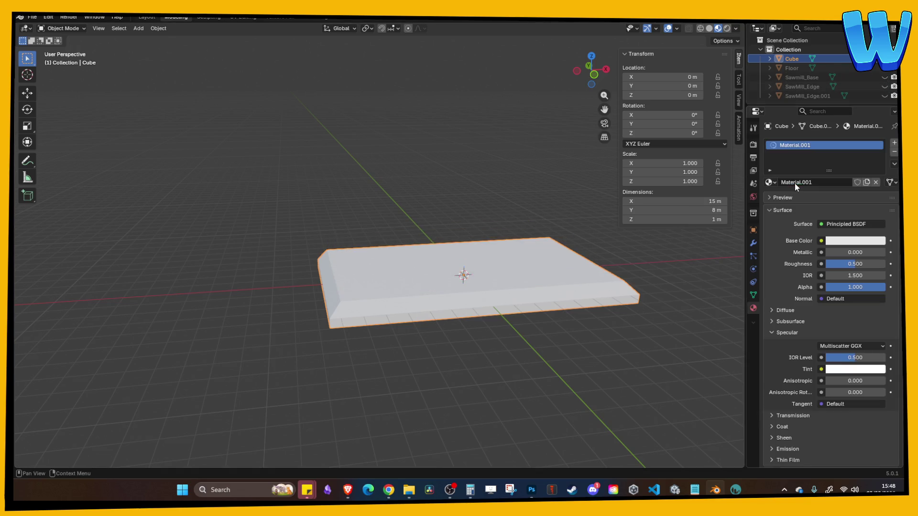
double_click(805, 182)
type("Roof")
key("Return")
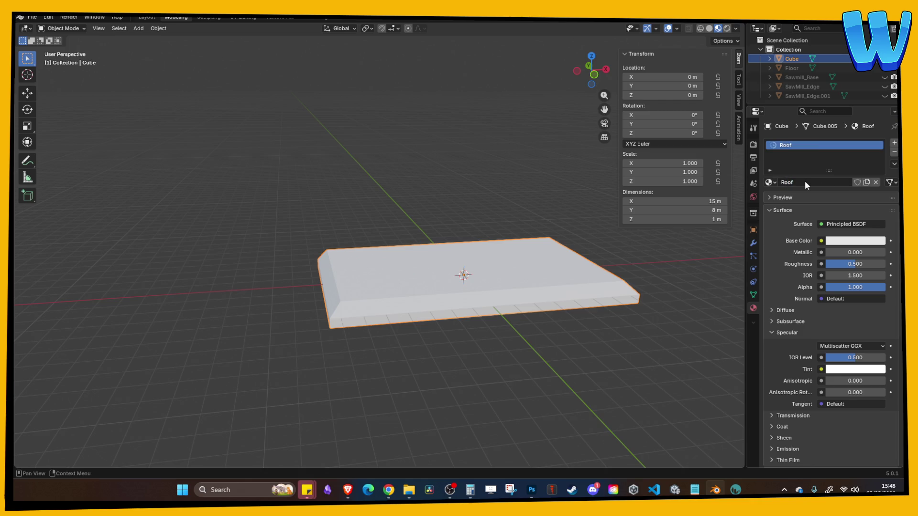
left_click(822, 240)
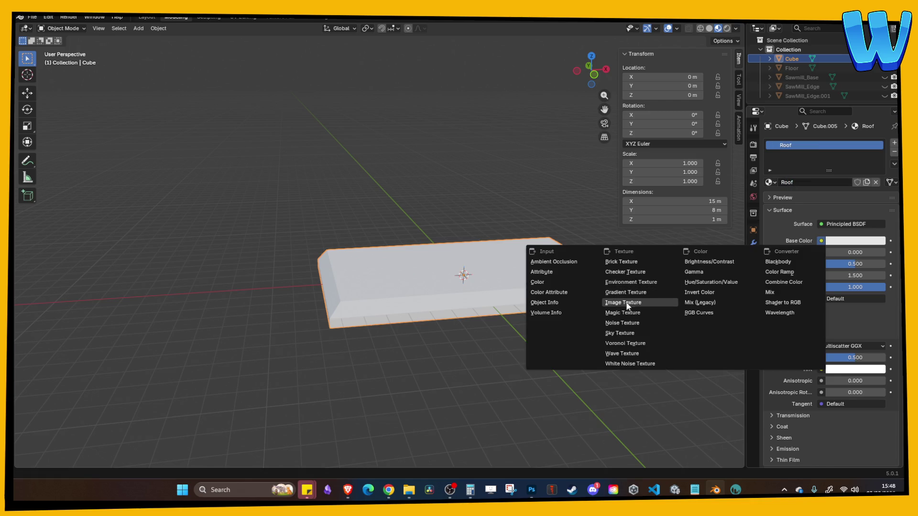
left_click(623, 302)
left_click(772, 253)
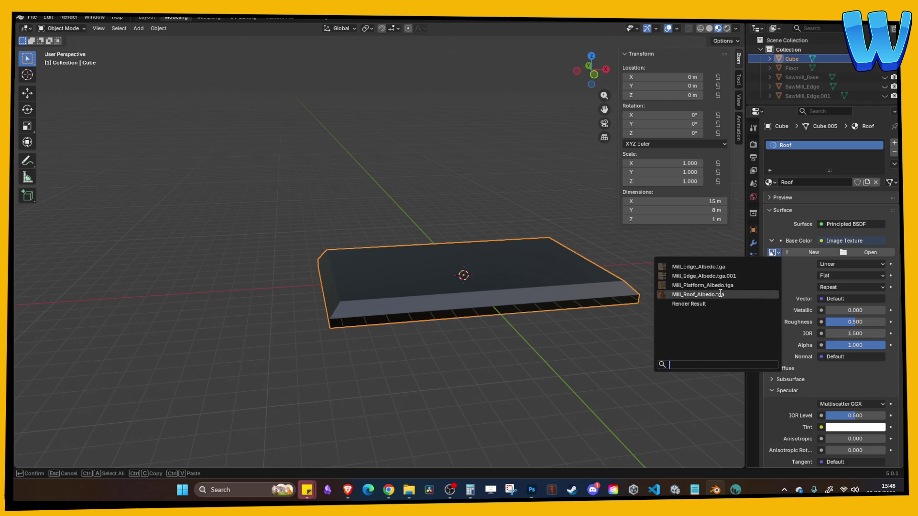
left_click(717, 294)
Step: Set the Roof material's Roughness to 1 and IOR Level to 0, then save the blend file
left_click_drag(849, 359, 885, 357)
left_click_drag(856, 451, 826, 450)
middle_click_drag(593, 368, 580, 400)
key("ctrl+s")
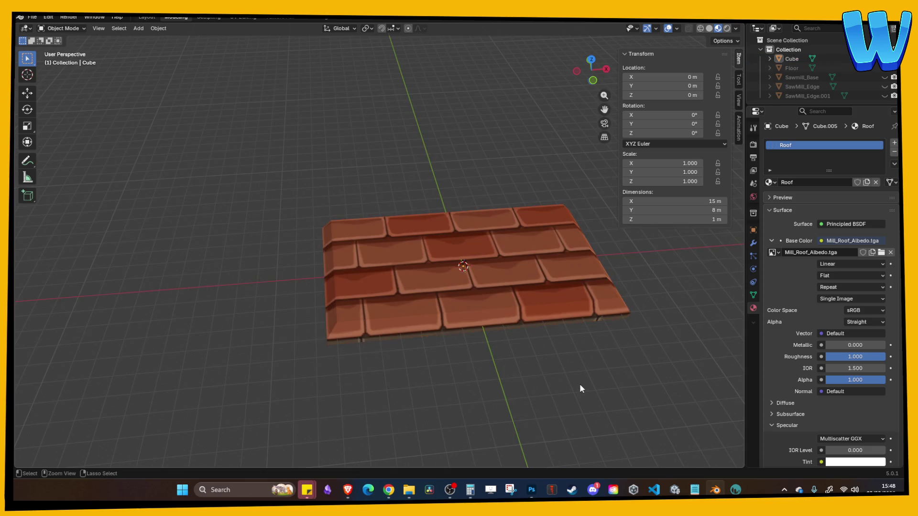
Step: Export the roof as FBX over Mill_Roof.fbx, mesh only, with FBX Units Scale applied
left_click(32, 17)
mouse_move(67, 159)
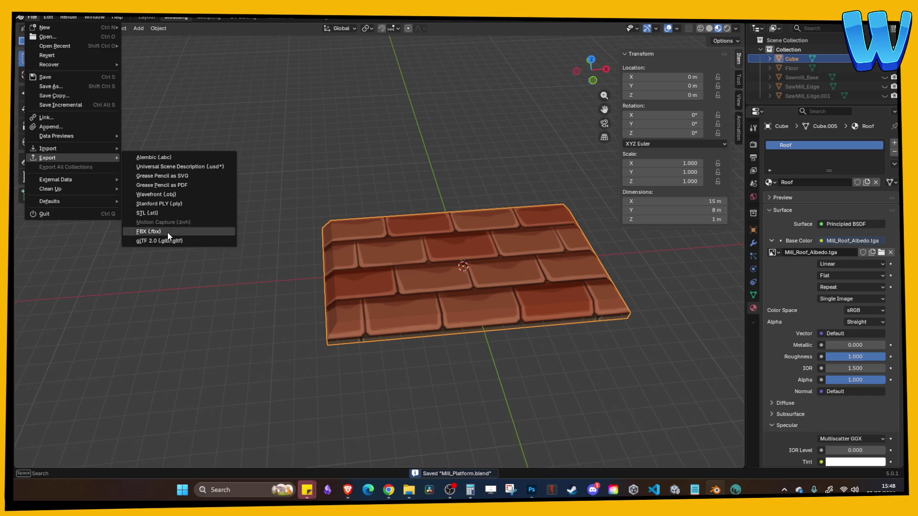
left_click(167, 232)
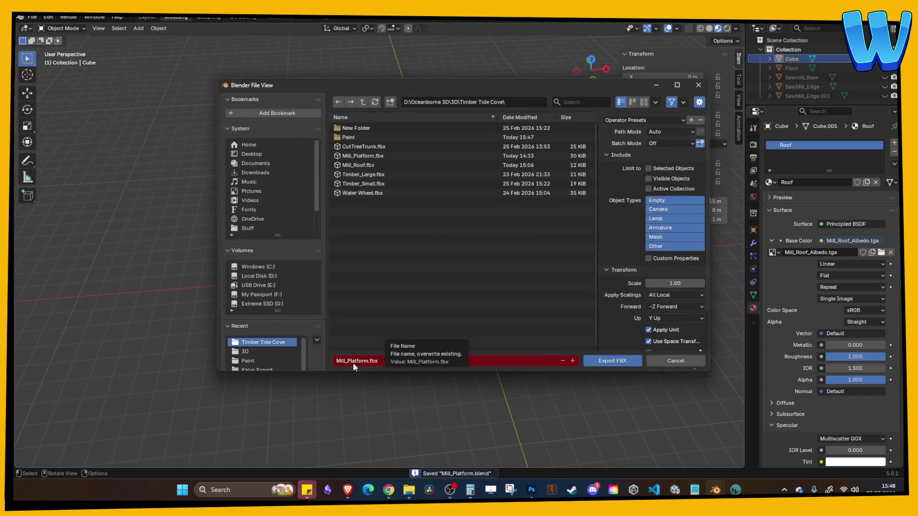
left_click(363, 166)
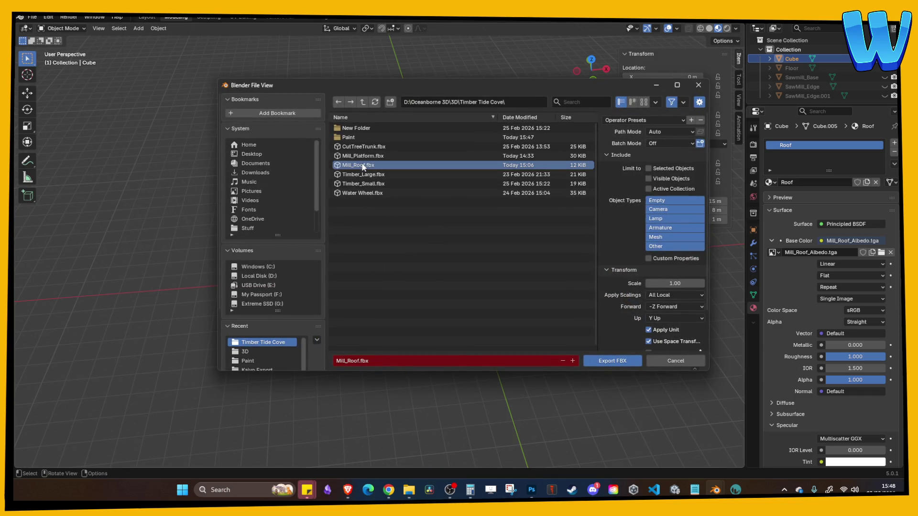
left_click(662, 236)
scroll(663, 240, "down", 3)
left_click(662, 253)
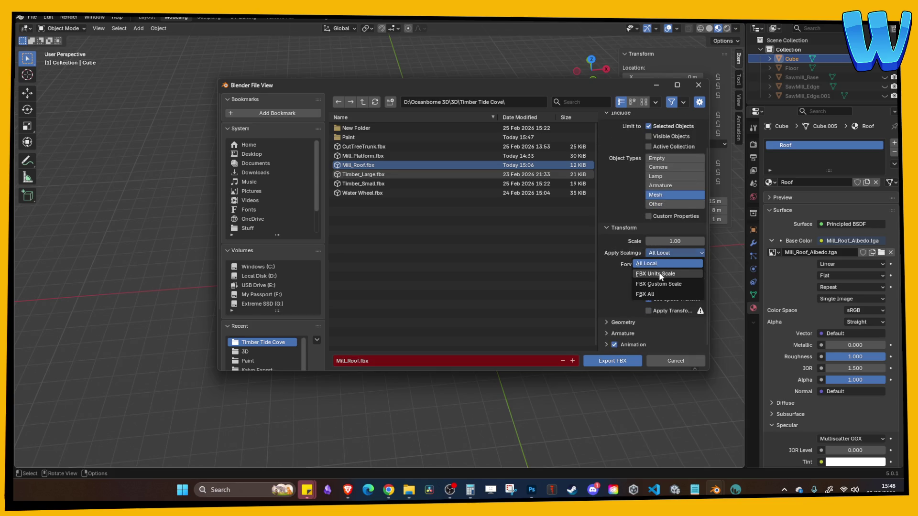
left_click(661, 274)
left_click(613, 362)
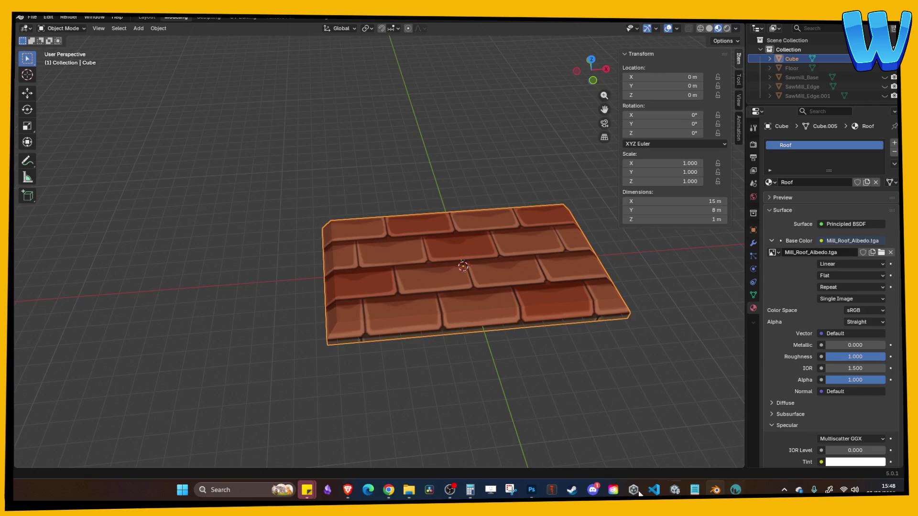
Step: In Unity, show the Mill_Roof asset's folder in Explorer
left_click(674, 491)
left_click(409, 491)
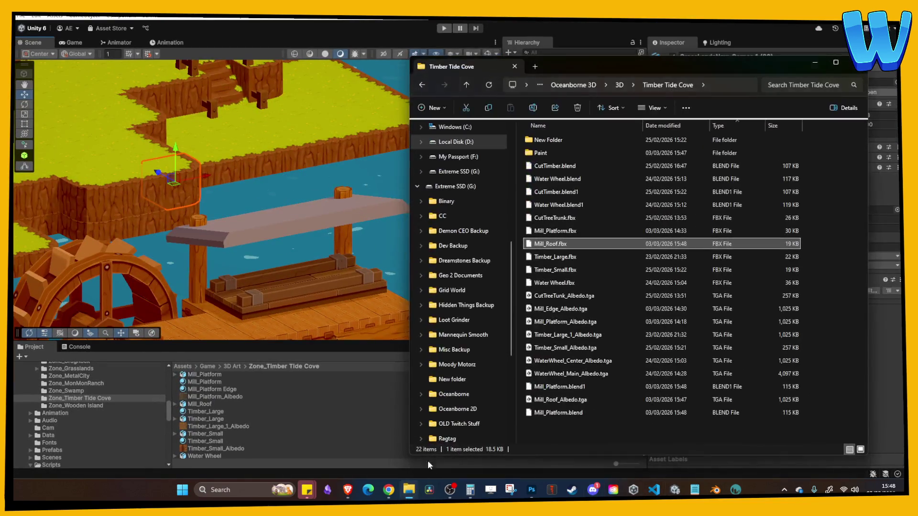
left_click(201, 405)
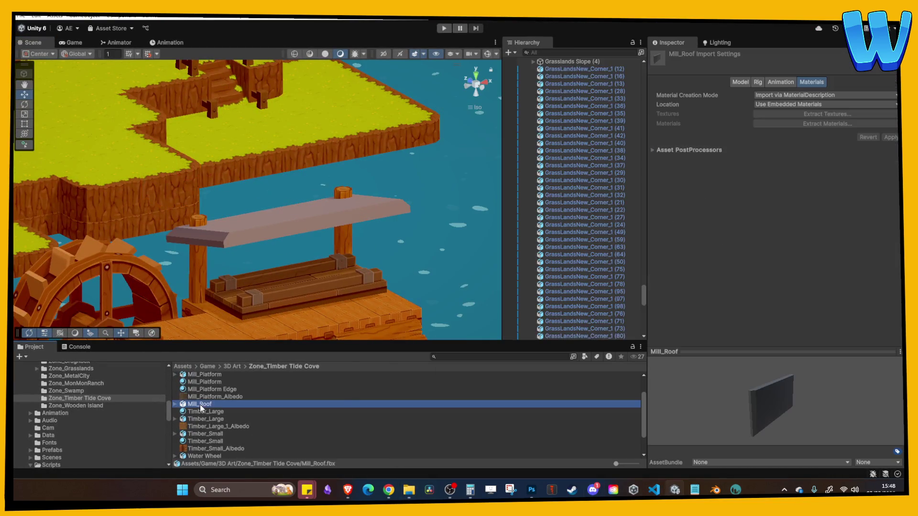
right_click(201, 405)
left_click(265, 143)
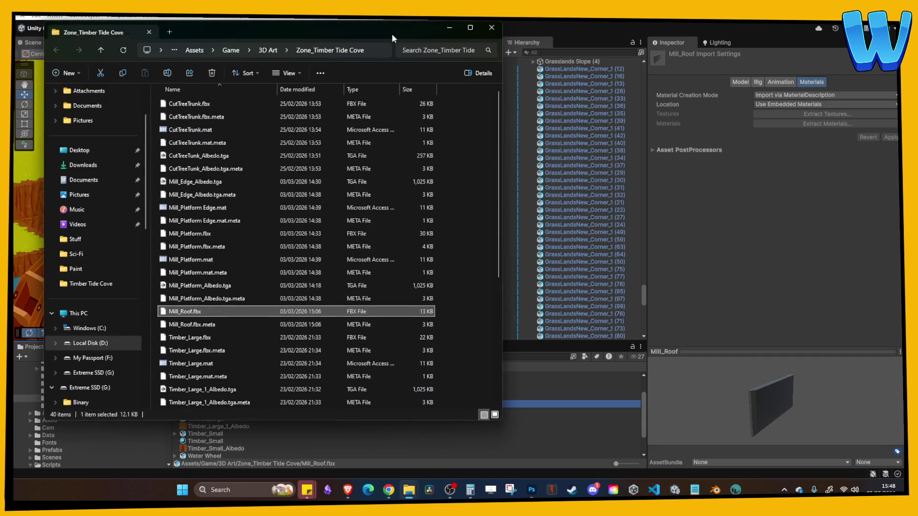
Step: Copy the new 19 KB Mill_Roof.fbx into Zone_Timber Tide Cove, replacing the older file
mouse_move(409, 490)
left_click(388, 449)
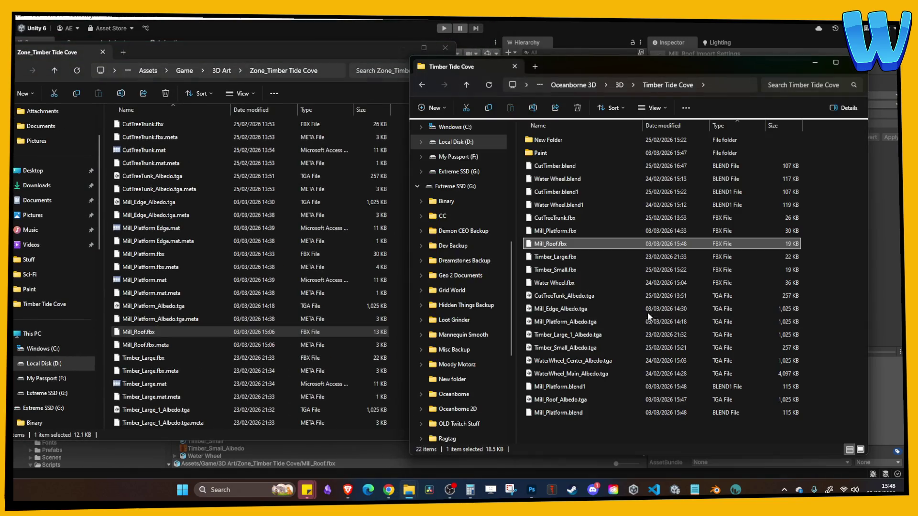
left_click_drag(563, 245, 199, 252)
left_click(440, 170)
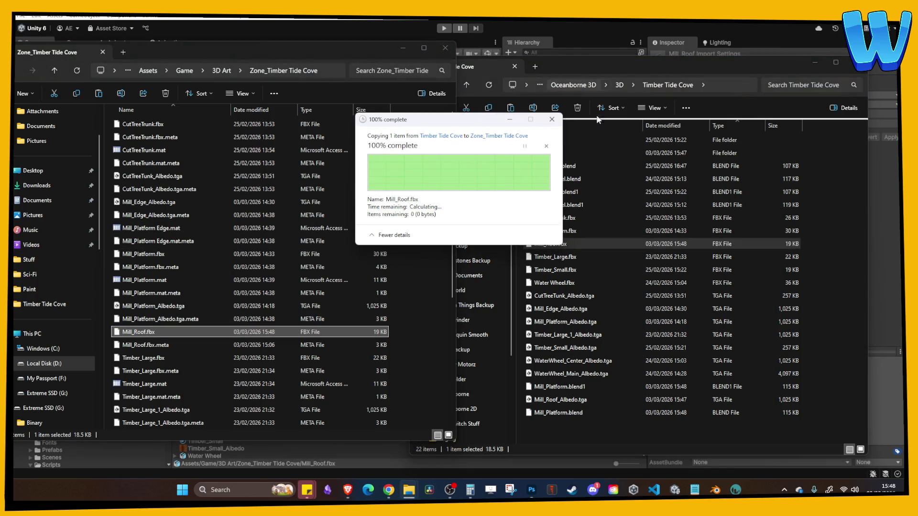
left_click(721, 126)
left_click(721, 127)
left_click(406, 51)
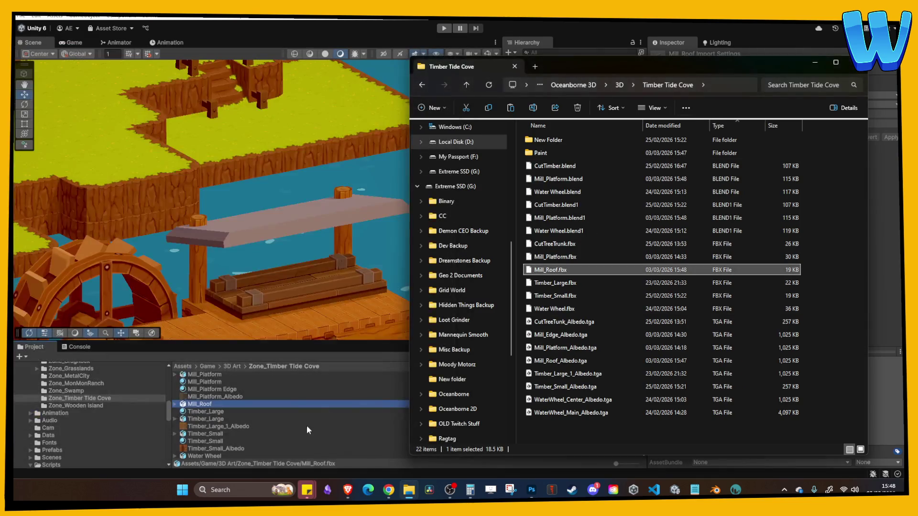
Step: Import Mill_Roof_Albedo.tga into the project and rename the Timber_Large 1 material to Mill_Roof
left_click(300, 427)
left_click(409, 489)
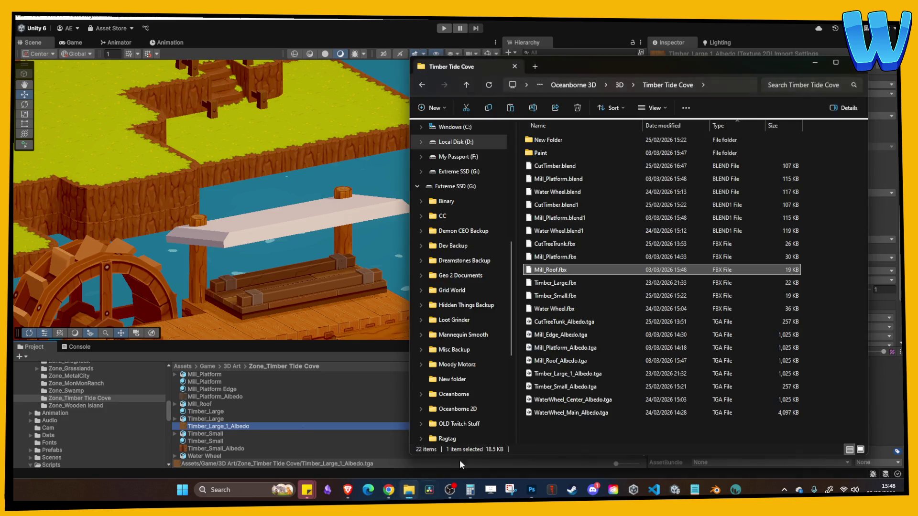
mouse_move(576, 364)
left_mouse_down()
mouse_move(459, 354)
mouse_move(267, 426)
left_mouse_up()
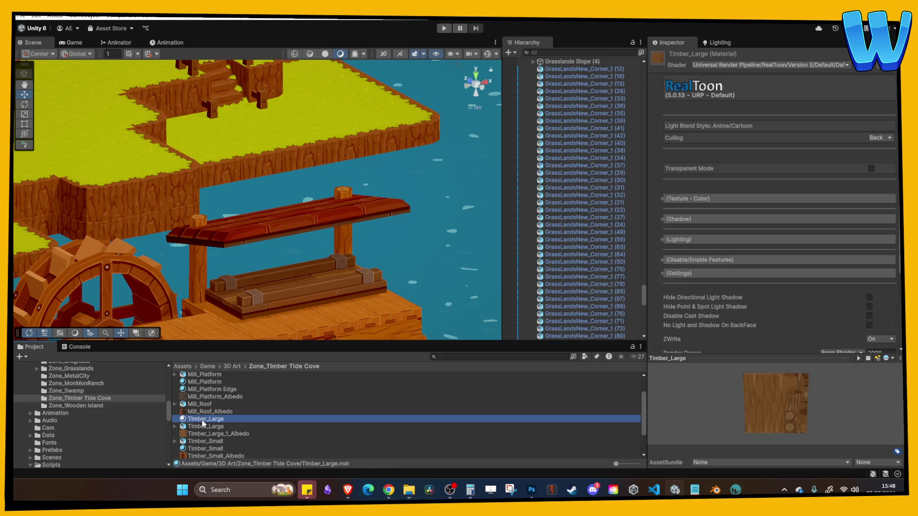
left_click(204, 415)
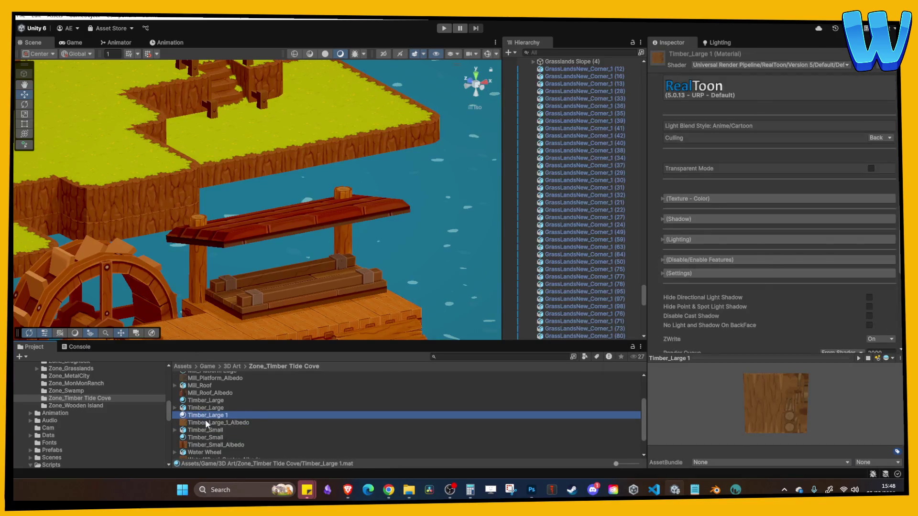
left_click(210, 415)
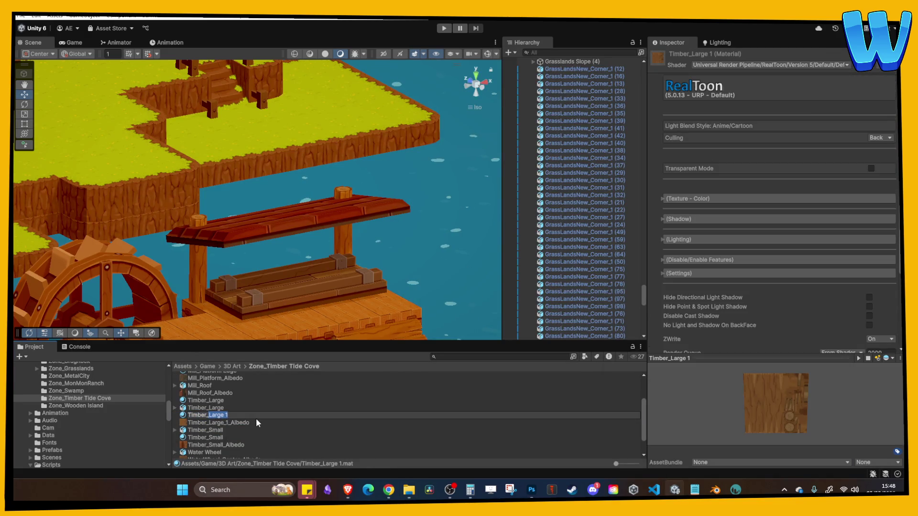
key("BackSpace")
key("BackSpace")
key("BackSpace")
type("Mill_Roo")
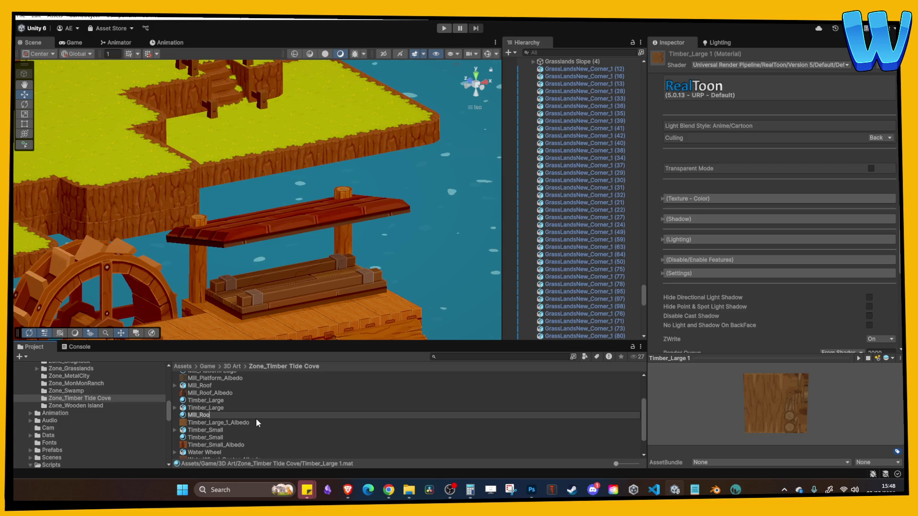
key("Return")
left_click(214, 415)
type("f")
key("Return")
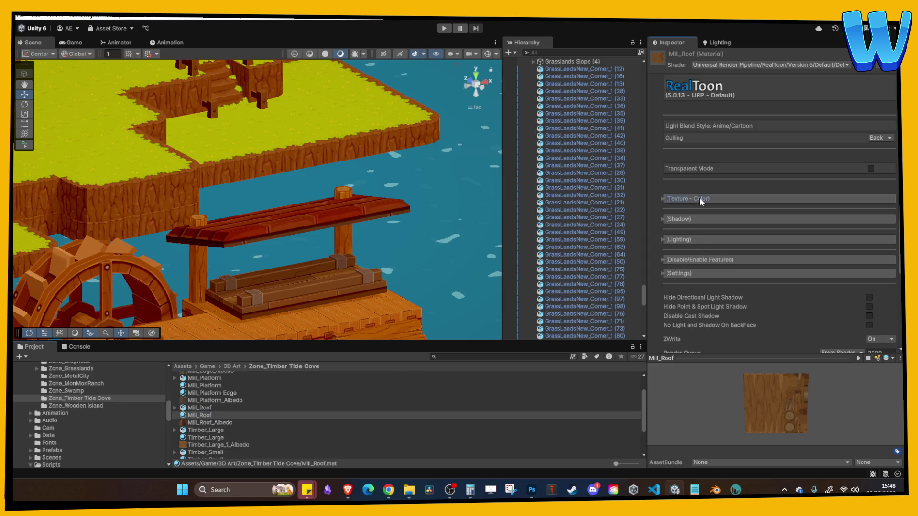
Step: Remap the Mill_Roof model's Roof slot to the Mill_Roof material, apply, and enter play mode
left_click(688, 198)
scroll(206, 425, "up", 1)
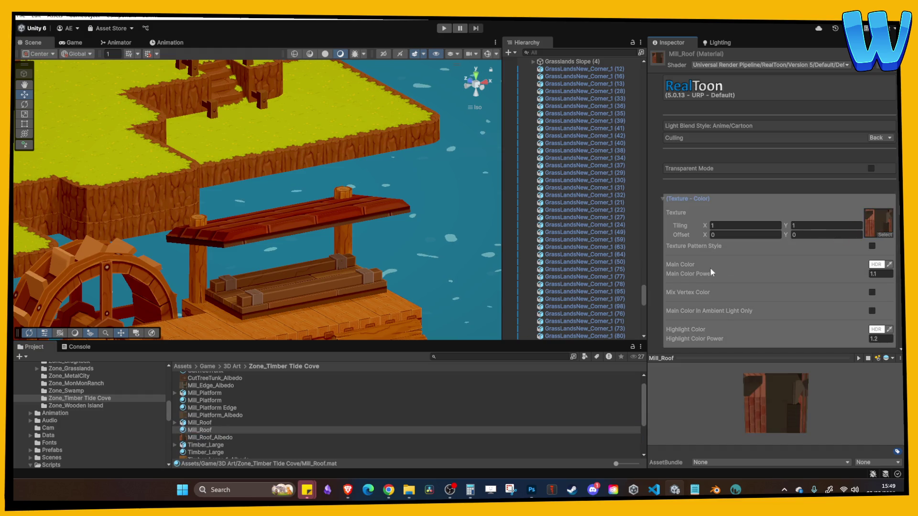
left_click(205, 424)
mouse_move(206, 430)
left_mouse_down()
mouse_move(699, 226)
mouse_move(775, 171)
left_mouse_up()
left_click(890, 183)
left_click_drag(383, 143, 403, 132, "alt")
left_click(442, 29)
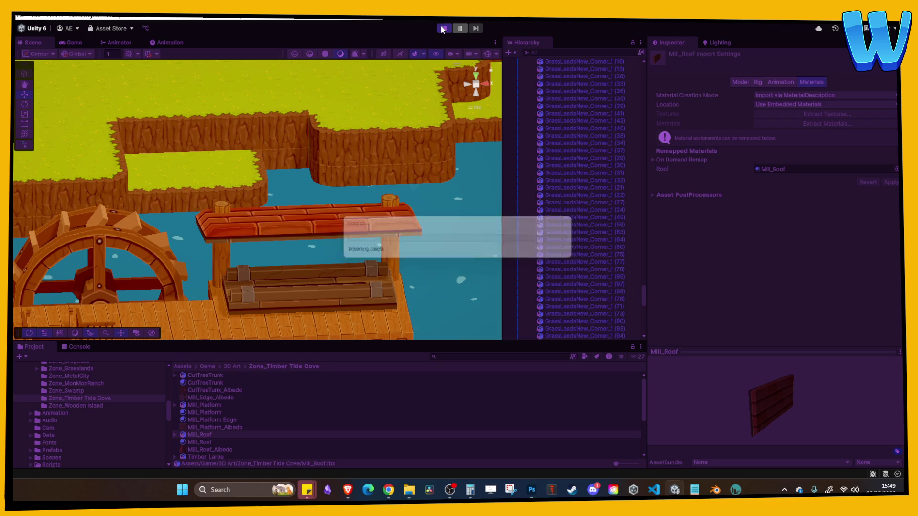
Step: Walk toward the water wheel in play mode, stop, and select two hanging bushes
key("w")
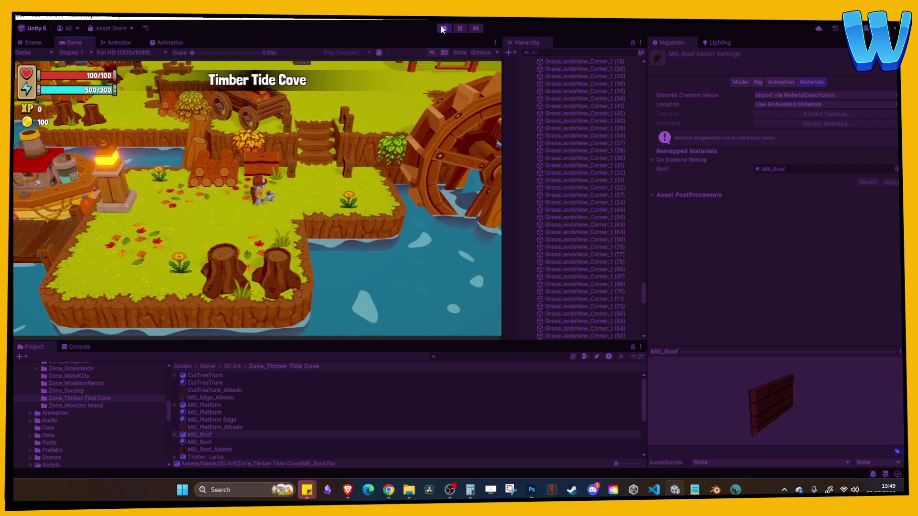
left_click(437, 28)
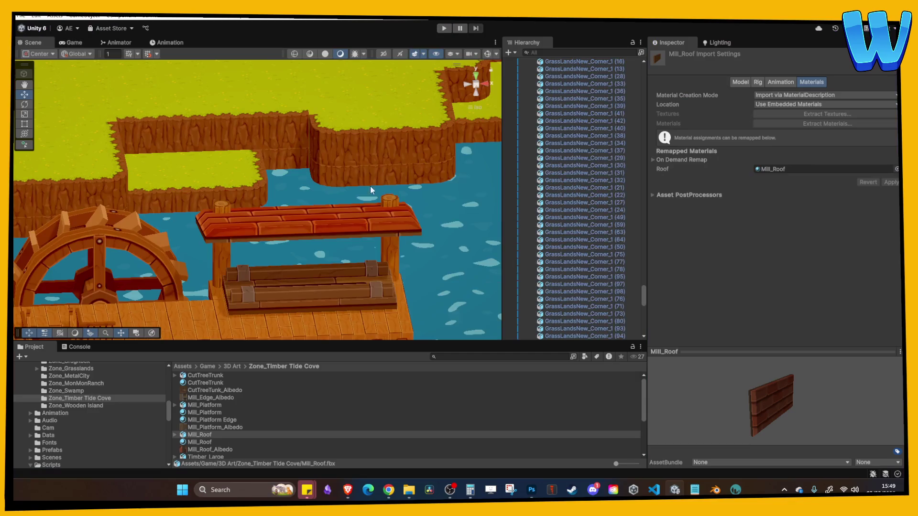
scroll(273, 187, "down", 5)
middle_click_drag(157, 284, 218, 250)
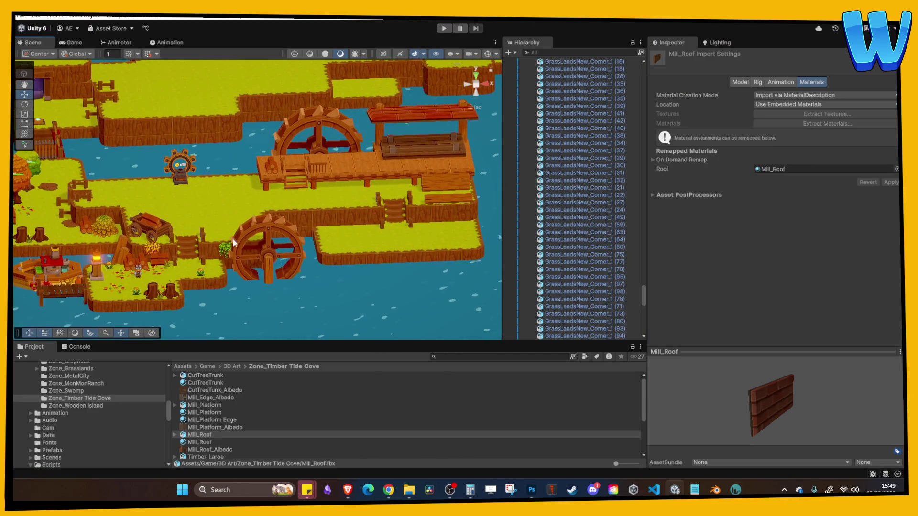
left_click(218, 251)
left_click(154, 249, "shift")
Step: Duplicate the two hanging bushes and move the copies up onto the mill roof
key("ctrl+d")
mouse_move(234, 251)
left_mouse_down()
mouse_move(440, 225)
mouse_move(419, 114)
mouse_move(410, 239)
mouse_move(412, 222)
mouse_move(399, 210)
mouse_move(412, 261)
left_mouse_up()
key("f")
mouse_move(259, 174)
left_mouse_down()
mouse_move(254, 115)
mouse_move(274, 198)
mouse_move(274, 139)
left_mouse_up()
Step: Reposition the green hanging bush along the mill roof edge
left_click(353, 138)
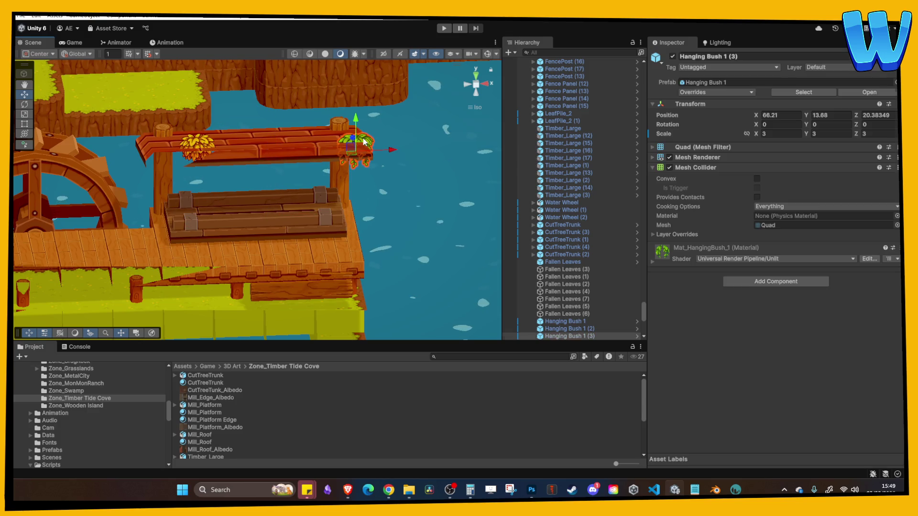
left_click_drag(353, 138, 353, 152)
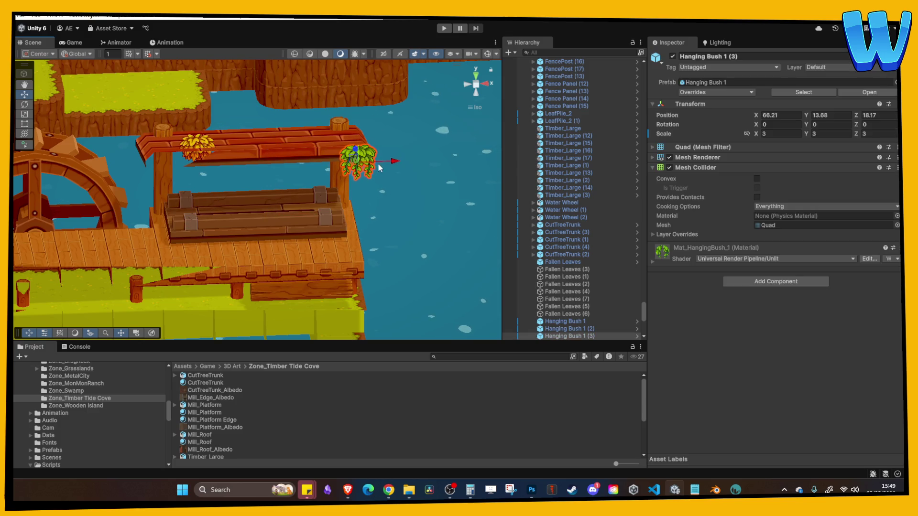
scroll(378, 172, "up", 4)
key("f")
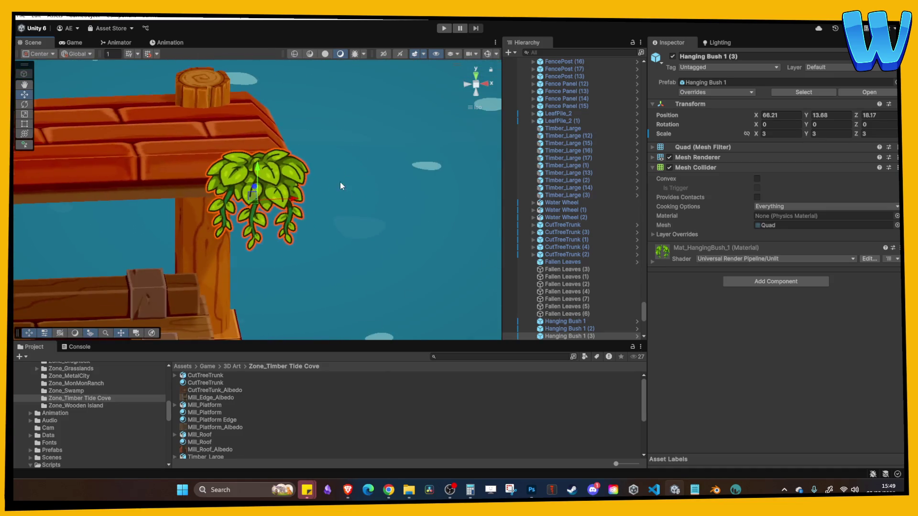
left_click_drag(287, 187, 175, 185)
mouse_move(175, 185)
middle_mouse_down()
mouse_move(348, 184)
mouse_move(258, 153)
middle_mouse_up()
left_click_drag(300, 185, 298, 169)
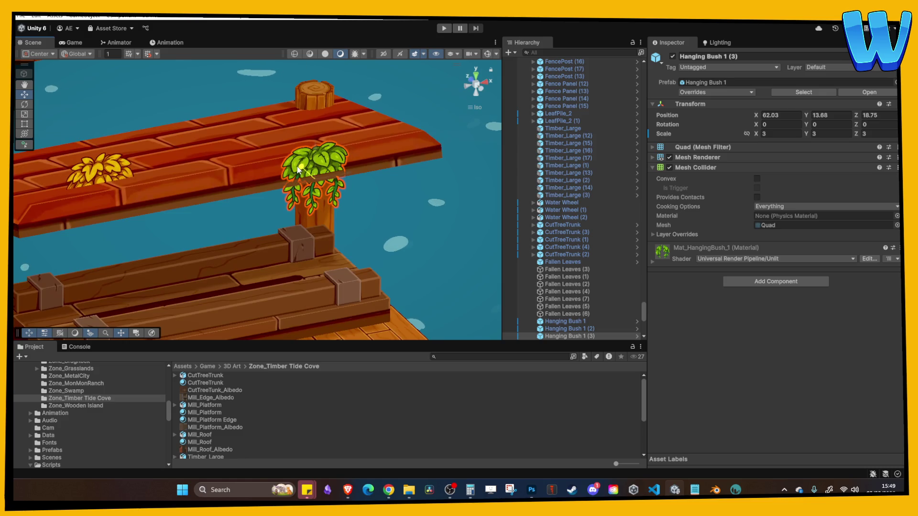
Step: Slide the yellow hanging bush down and left along the roof
left_click(92, 177)
left_click_drag(92, 177, 95, 188)
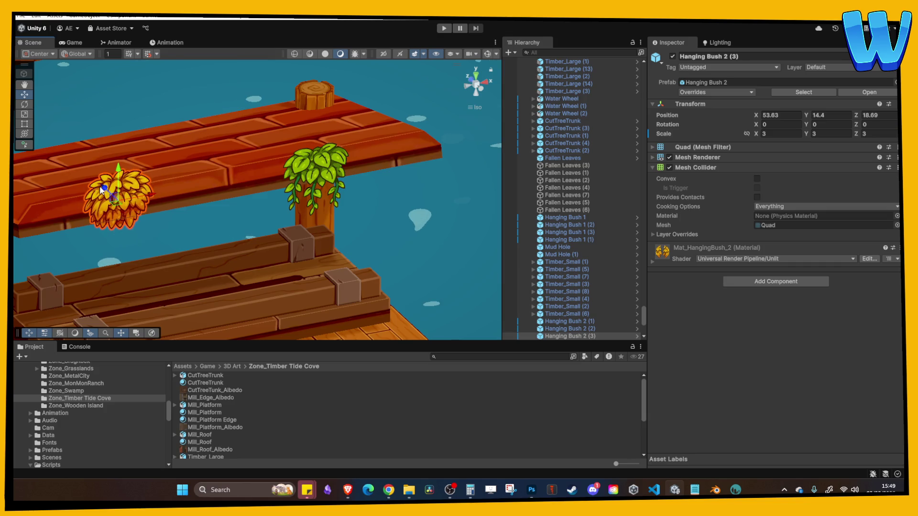
left_click_drag(157, 202, 295, 202)
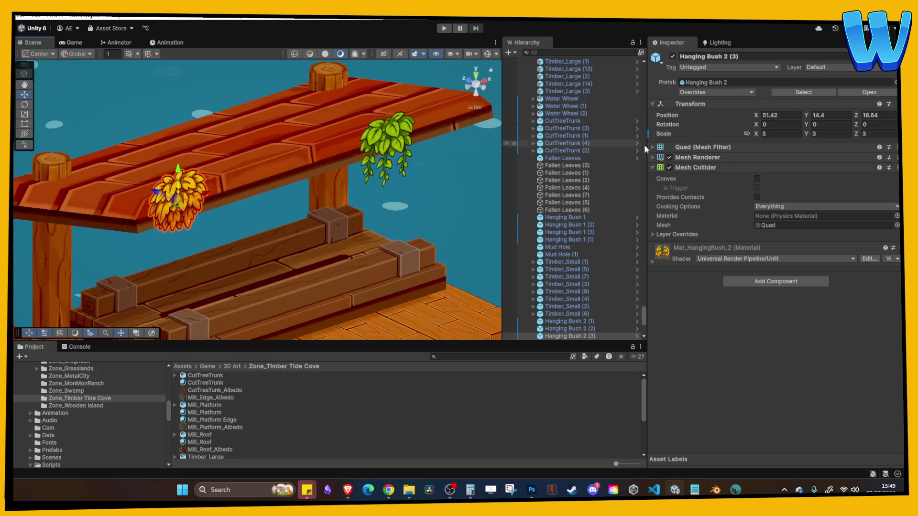
Step: Set the green hanging bush's X rotation to 10°
left_click(774, 123)
type("10")
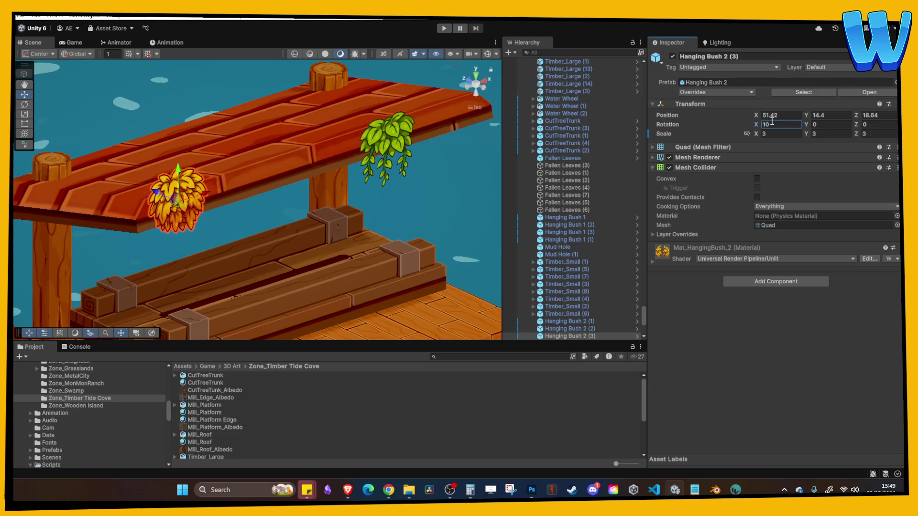
left_click(386, 143)
left_click(768, 125)
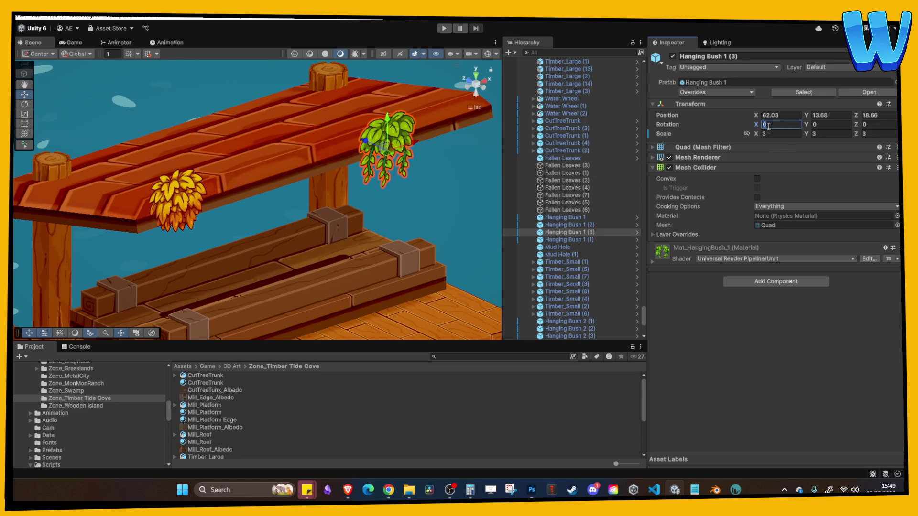
type("10")
key("Return")
key("f")
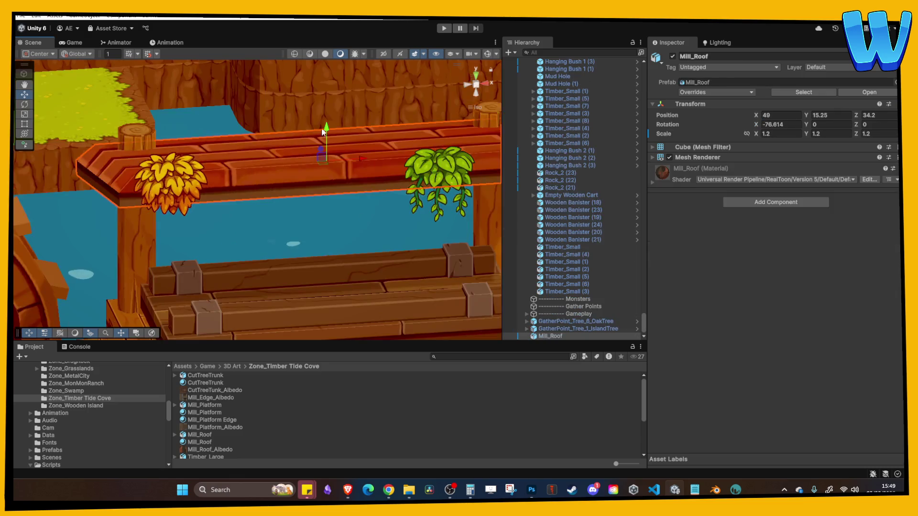
Step: Duplicate the green bush, place the copy just under the roof beside the yellow bush, and play-test
key("ctrl+d")
left_click_drag(444, 190, 282, 200)
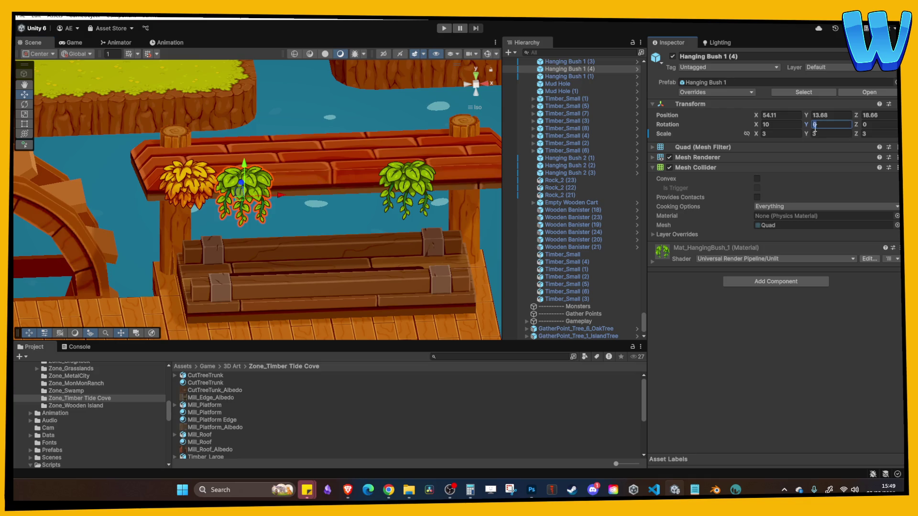
left_click(241, 192)
left_click_drag(242, 167, 240, 194)
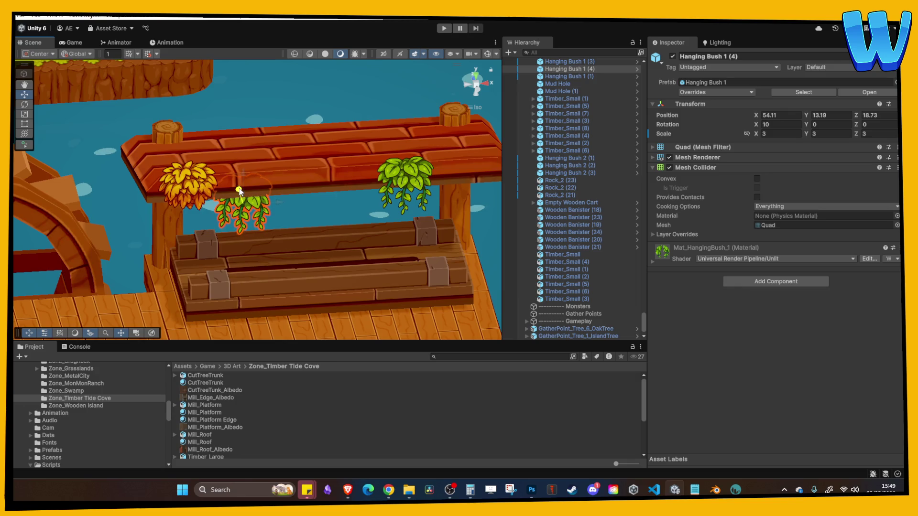
left_click(329, 185)
left_click_drag(329, 186, 387, 138, "alt")
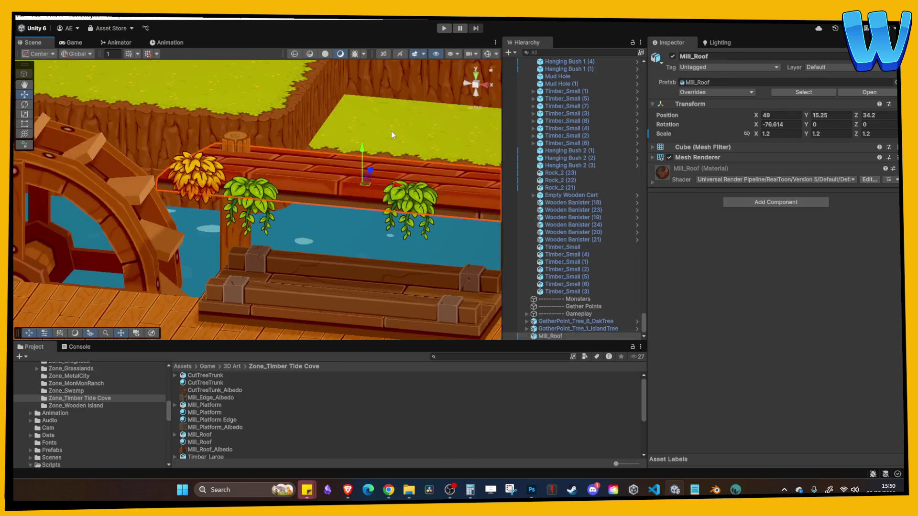
left_click(444, 28)
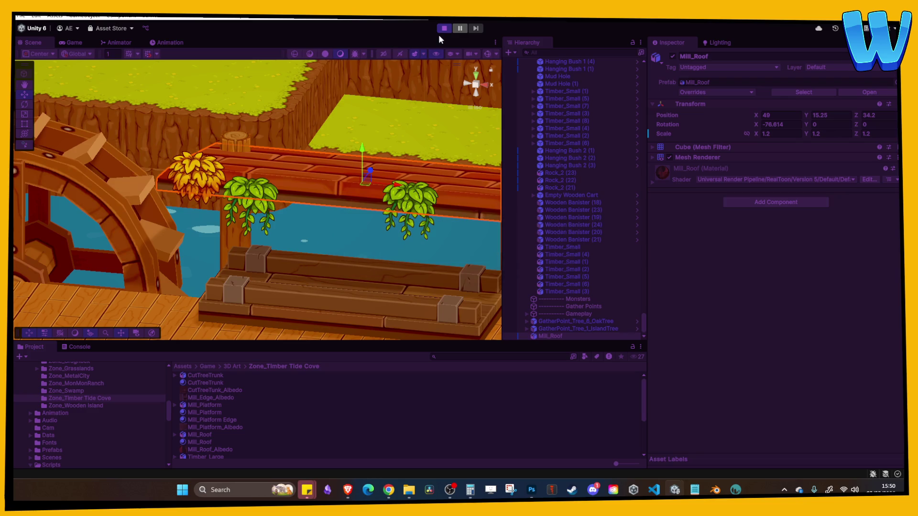
key("w")
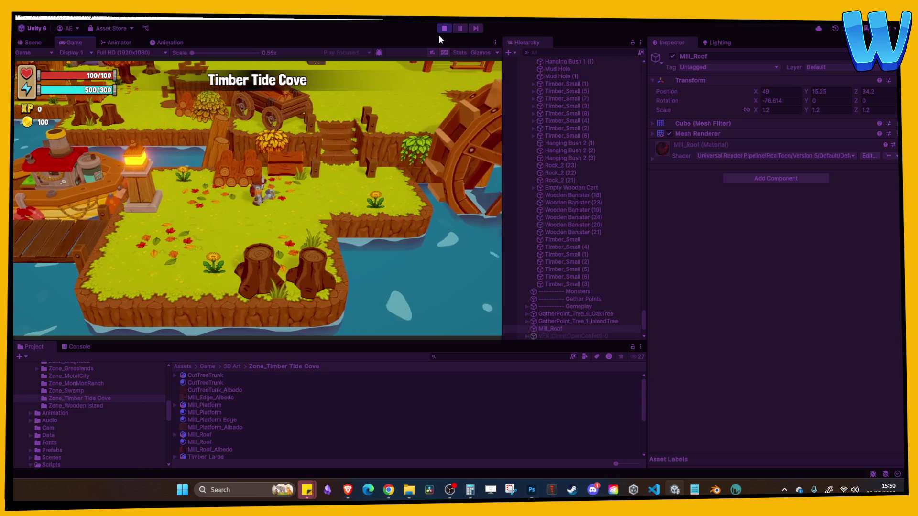
key("w")
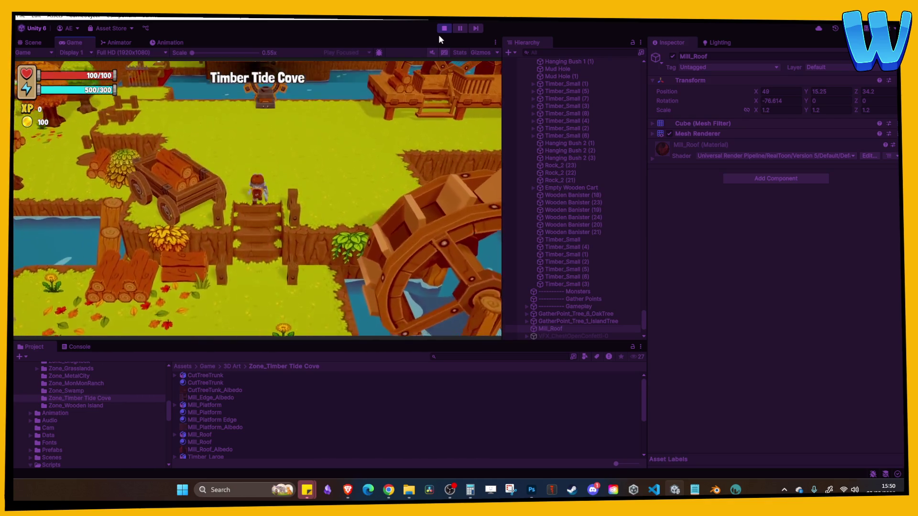
key("d")
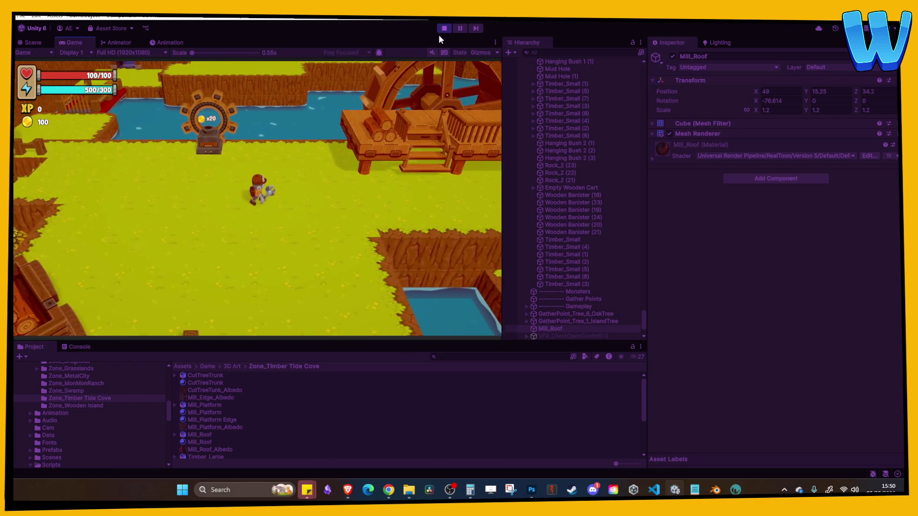
key("w")
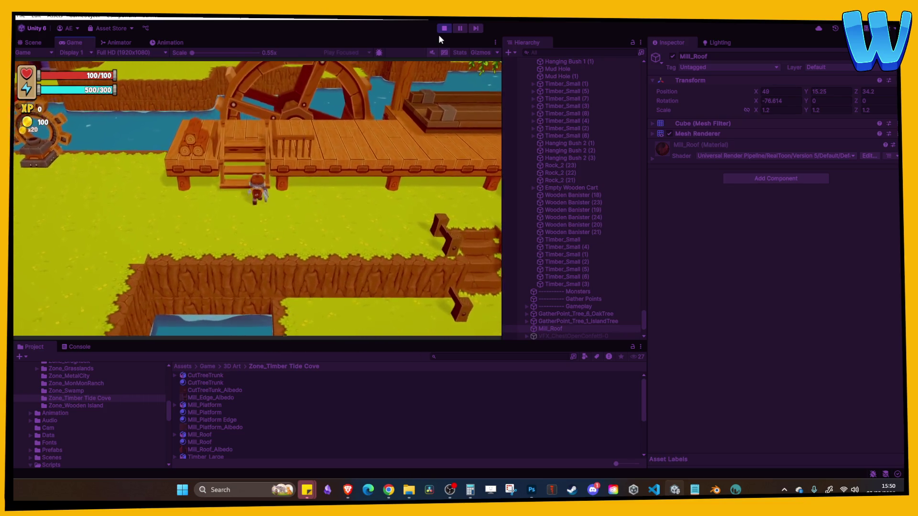
key("d")
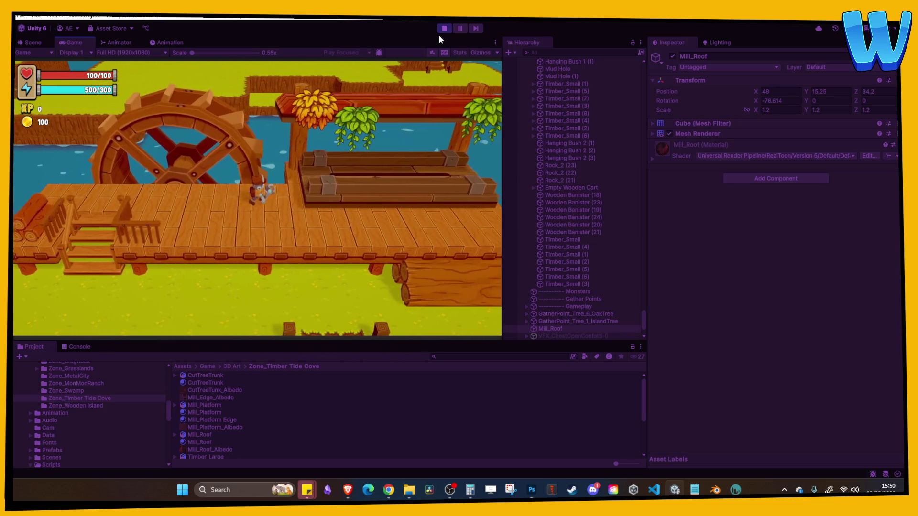
key("d")
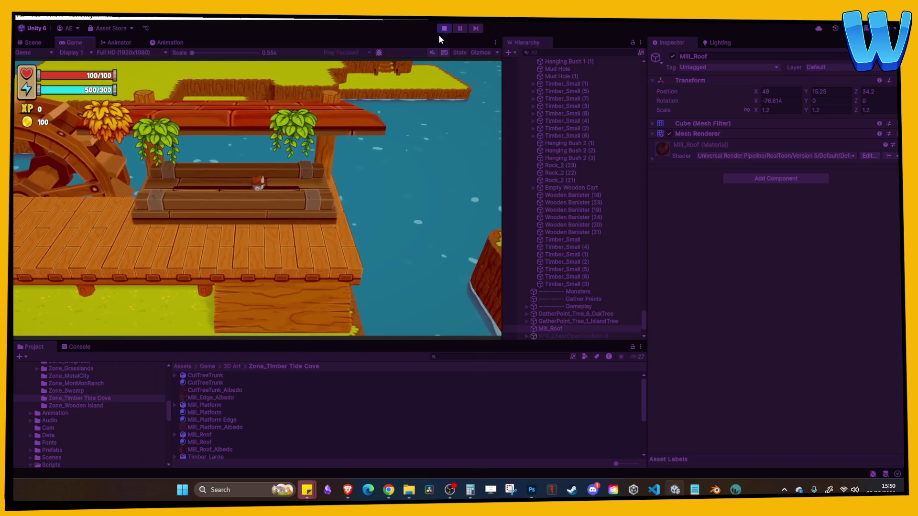
key("a")
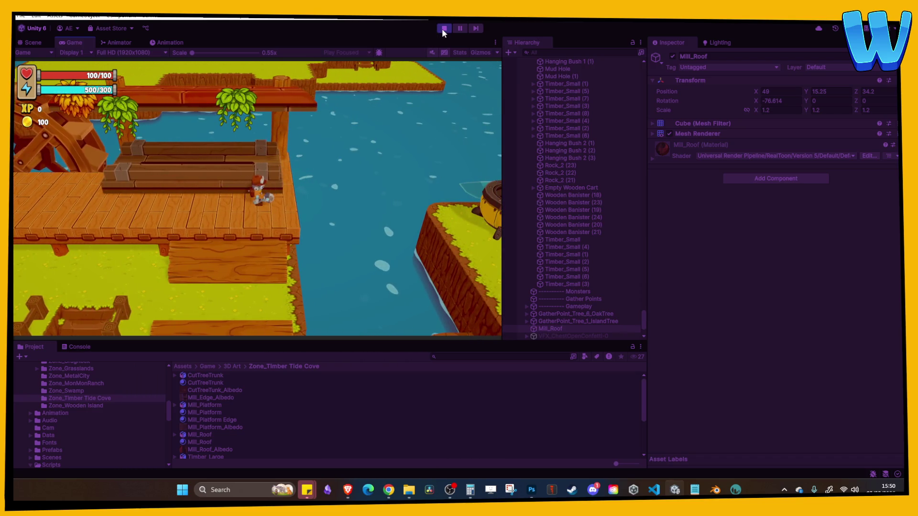
left_click(443, 28)
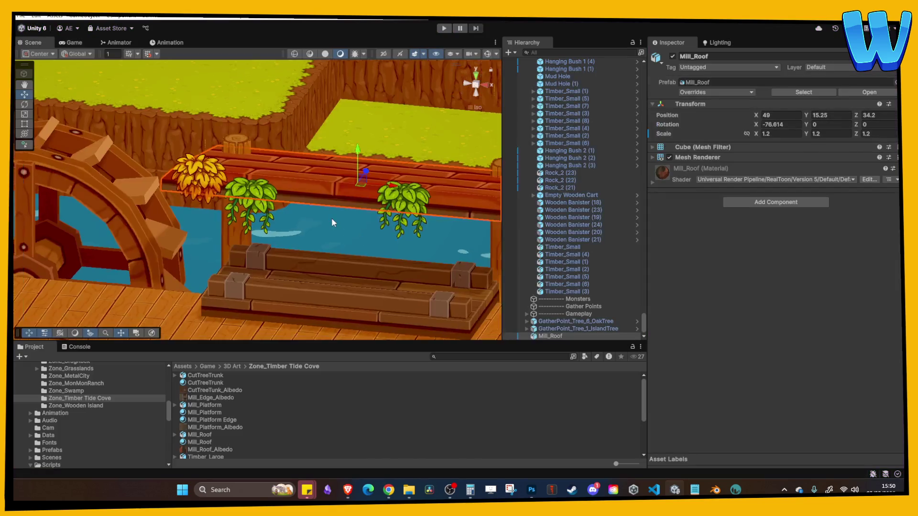
middle_click_drag(354, 289, 322, 209)
mouse_move(322, 208)
left_mouse_down("alt")
mouse_move(249, 189)
mouse_move(267, 201)
mouse_move(229, 226)
mouse_move(293, 208)
mouse_move(228, 204)
mouse_move(314, 204)
mouse_move(304, 198)
left_mouse_up("alt")
left_click(280, 208)
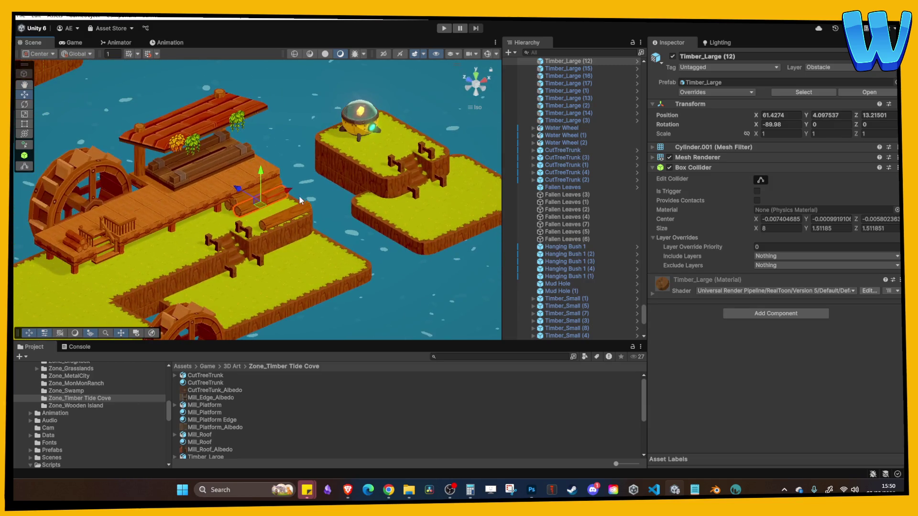
left_click(263, 228)
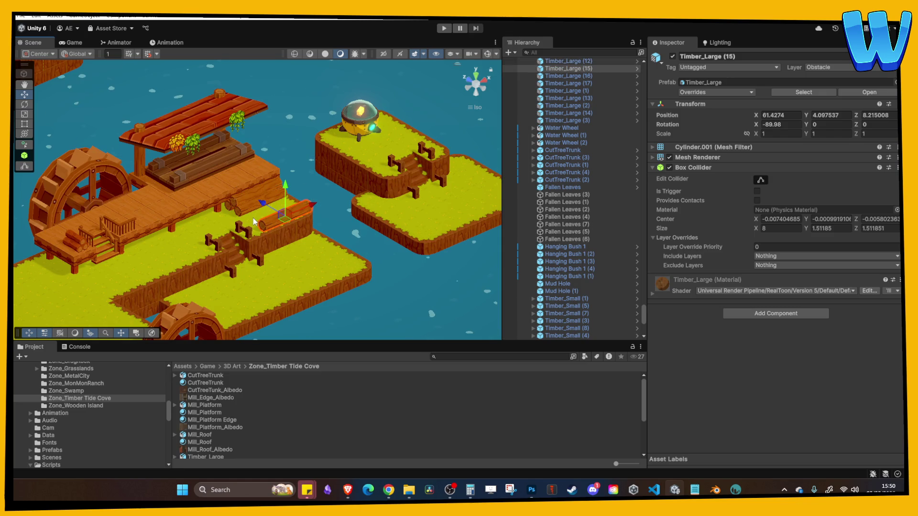
left_click_drag(191, 161, 214, 166, "alt")
left_click(448, 493)
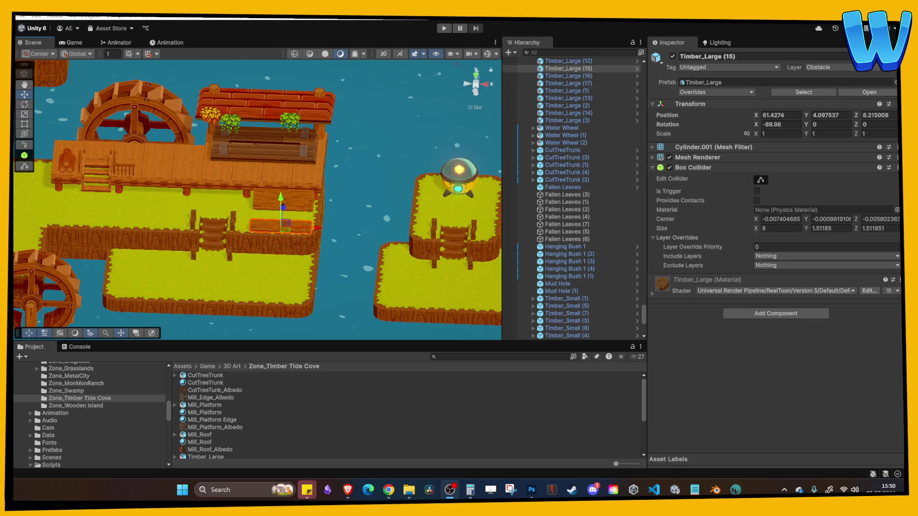
mouse_move(306, 157)
right_mouse_down()
mouse_move(279, 259)
mouse_move(305, 212)
mouse_move(304, 240)
right_mouse_up()
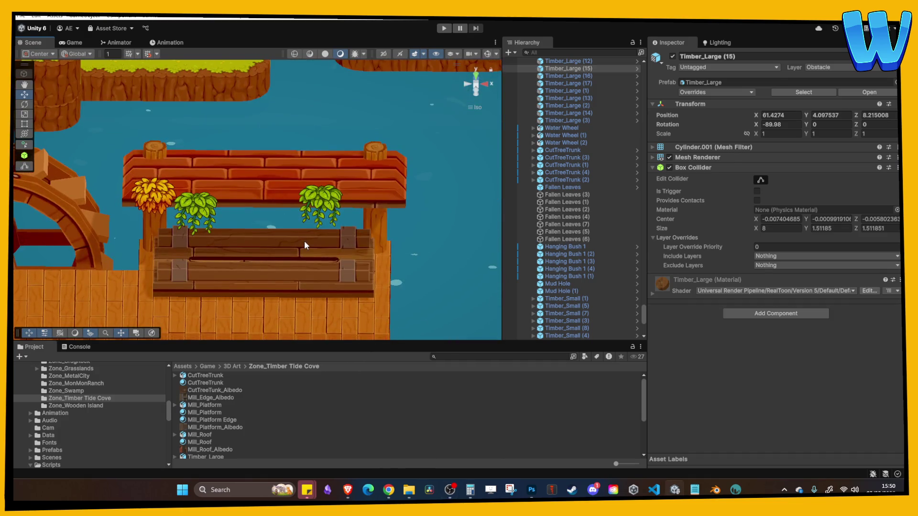
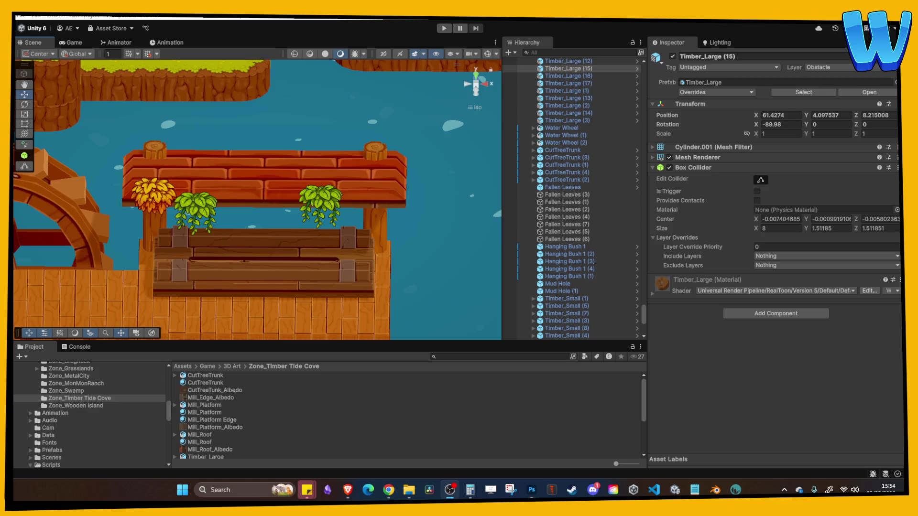
Step: Scale Hanging Bush 1 (4) proportionally to 3.51 on the mill roof
mouse_move(220, 231)
left_mouse_down("alt")
mouse_move(297, 234)
mouse_move(228, 274)
mouse_move(268, 265)
mouse_move(289, 276)
mouse_move(310, 239)
mouse_move(340, 217)
left_mouse_up("alt")
left_click(327, 178)
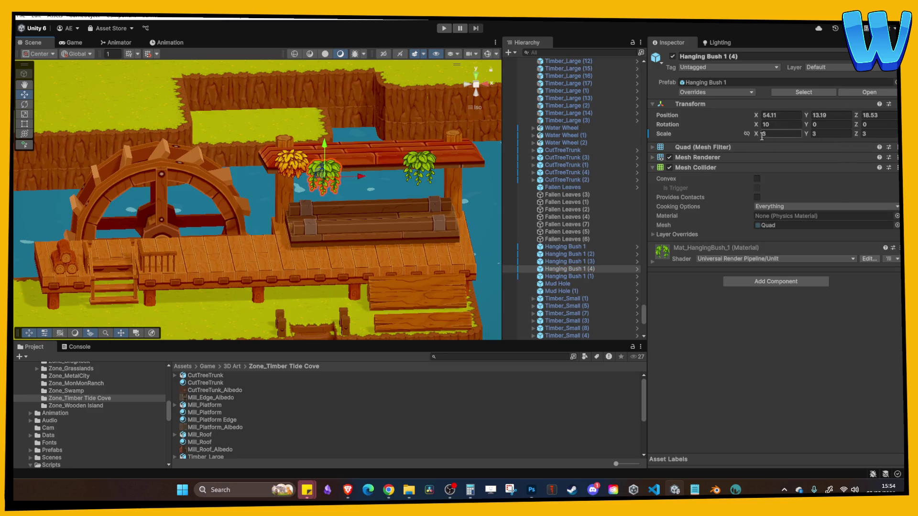
left_click(747, 133)
left_click_drag(754, 134, 765, 134)
Step: Select Mill_Platform and switch over to Blender
left_click(438, 182)
mouse_move(438, 182)
left_mouse_down("alt")
mouse_move(541, 195)
mouse_move(392, 198)
left_mouse_up("alt")
left_click(378, 201)
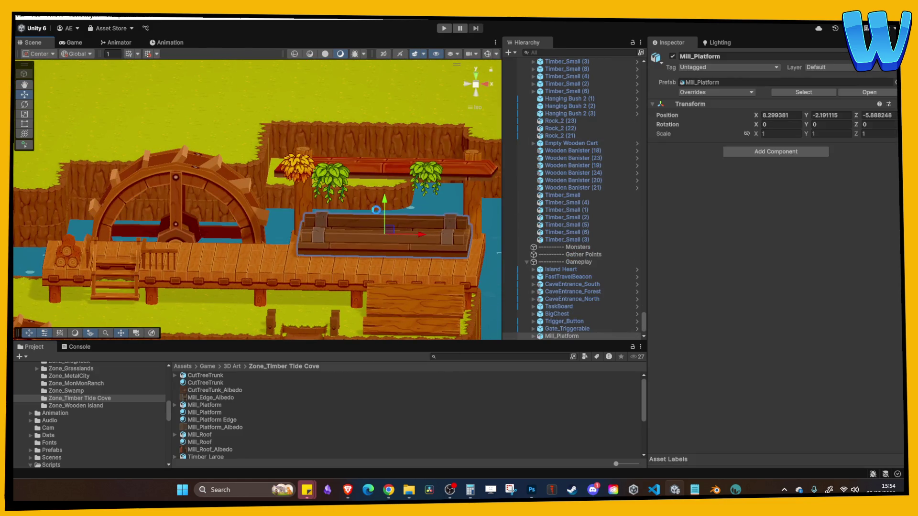
left_click(715, 490)
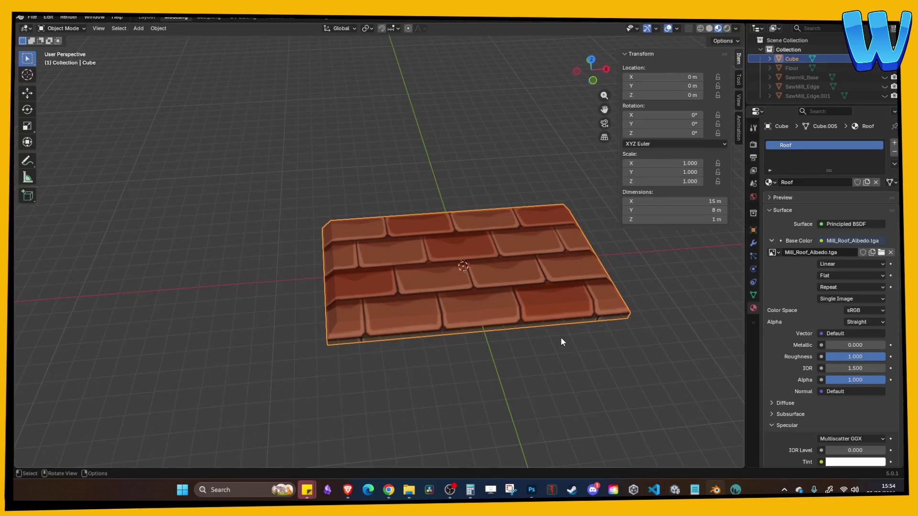
Step: Save the Mill_Platform file and hide the roof tile piece
key("ctrl+s")
key("h")
left_click(885, 58)
left_click(885, 58)
left_click(884, 77)
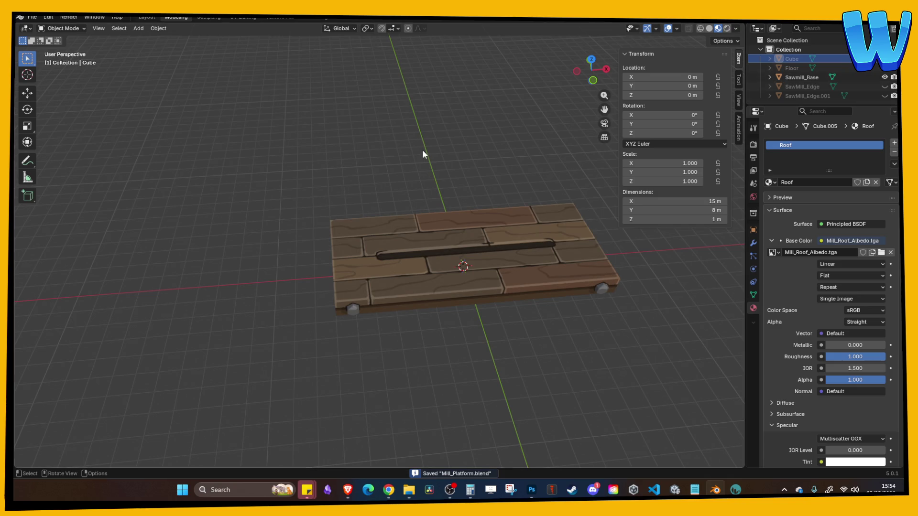
Step: Add a trial gear mesh, hide Sawmill_Base and SawMill_Edge, then delete the gear
left_click(138, 28)
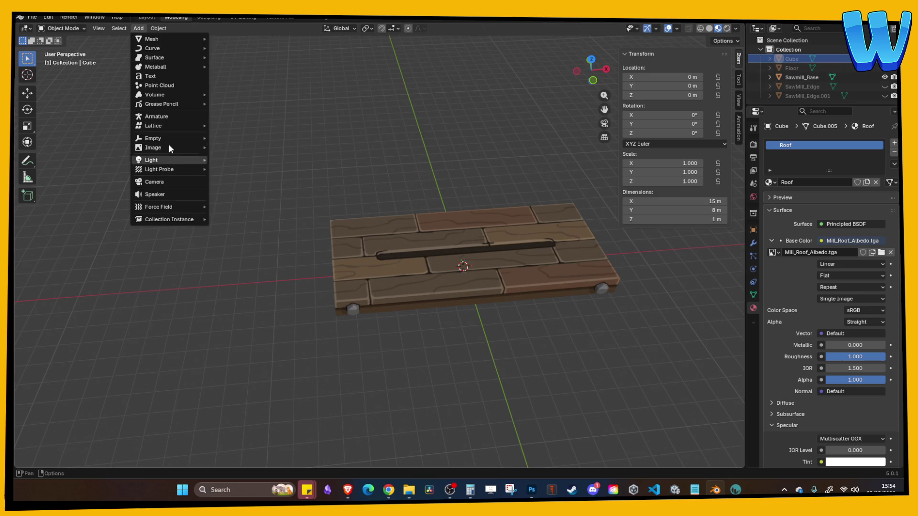
mouse_move(173, 39)
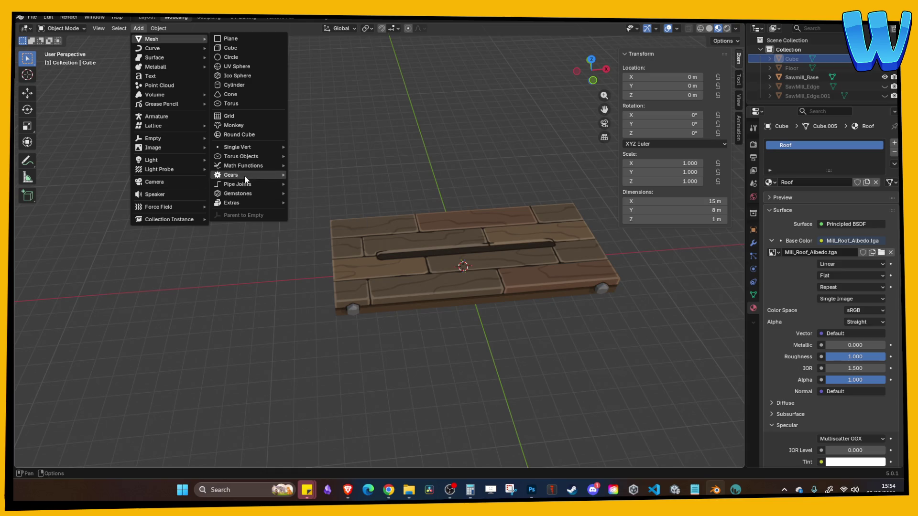
mouse_move(245, 178)
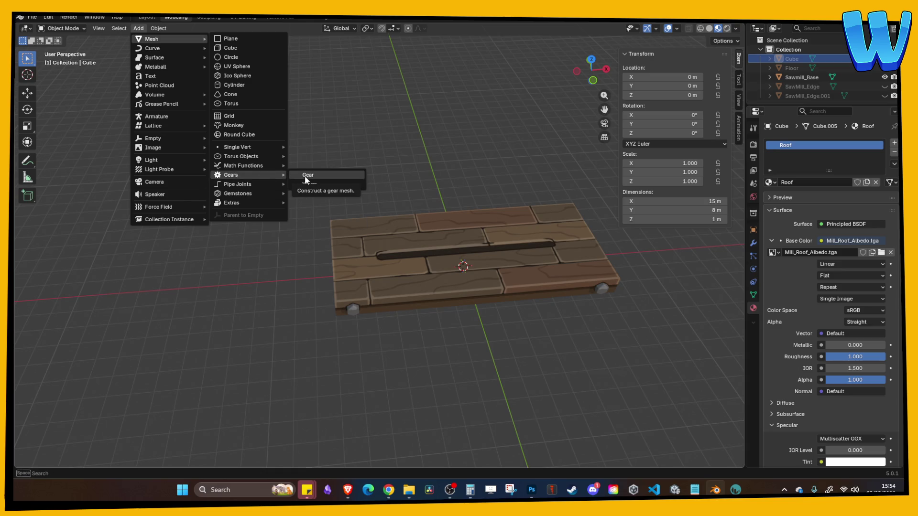
left_click(306, 176)
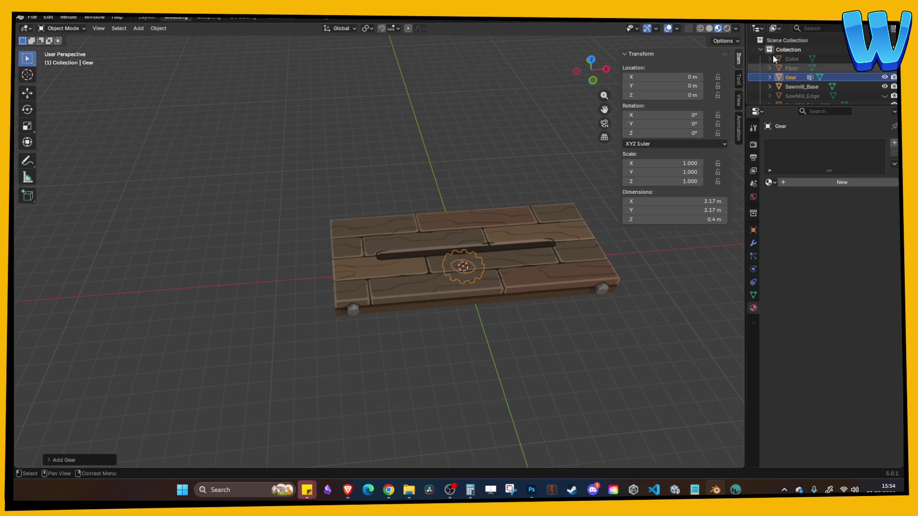
left_click_drag(885, 87, 884, 96)
mouse_move(463, 239)
middle_mouse_down()
mouse_move(502, 260)
mouse_move(442, 266)
middle_mouse_up()
scroll(570, 297, "down", 5)
middle_click_drag(570, 297, 461, 292)
left_click(461, 292)
key("Delete")
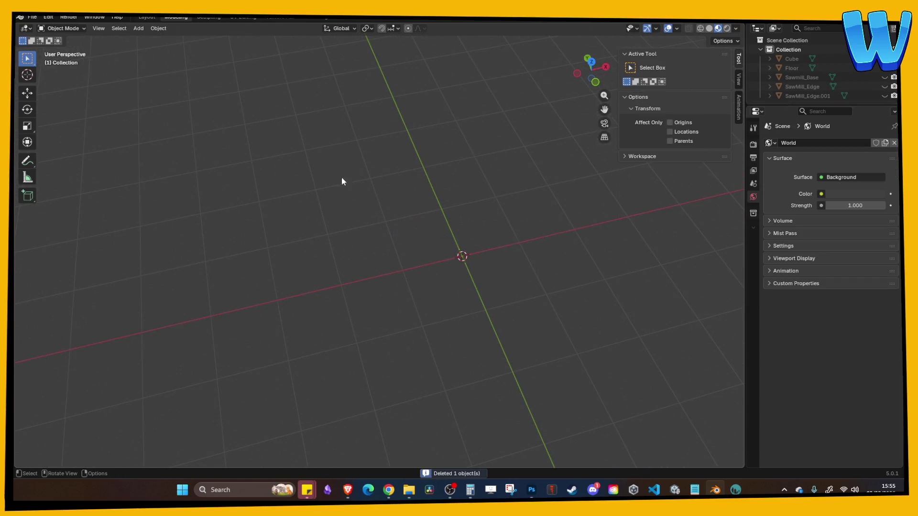
Step: Switch to top view and add a fresh Gear mesh at the origin
left_click(592, 62)
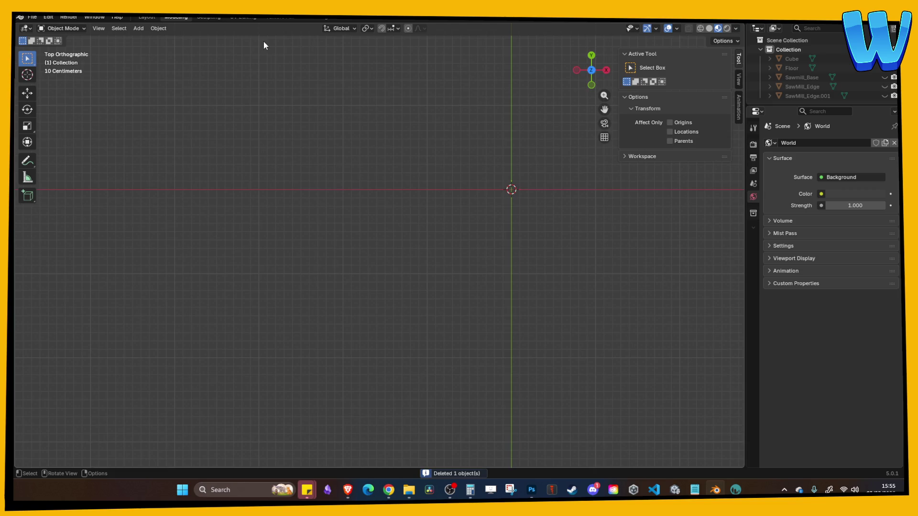
left_click(139, 29)
middle_click_drag(429, 120, 282, 186, "shift")
left_click(138, 29)
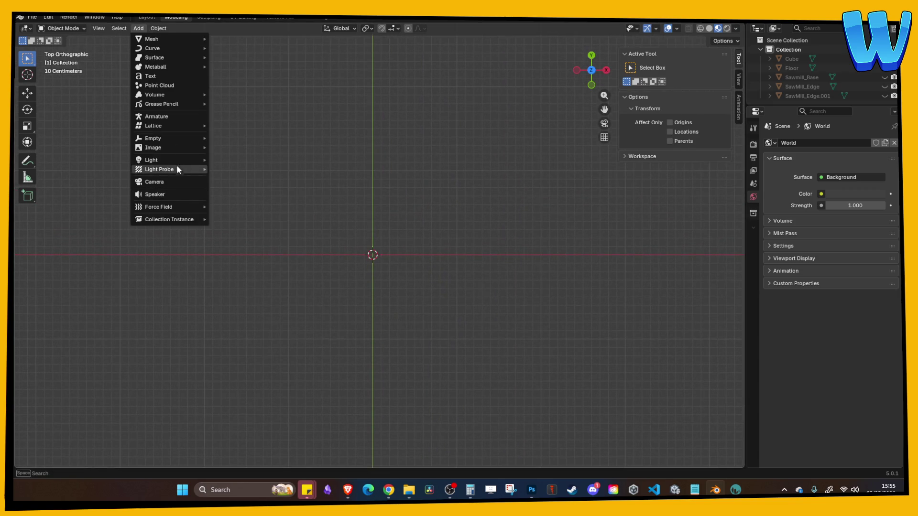
mouse_move(173, 40)
mouse_move(239, 175)
left_click(308, 176)
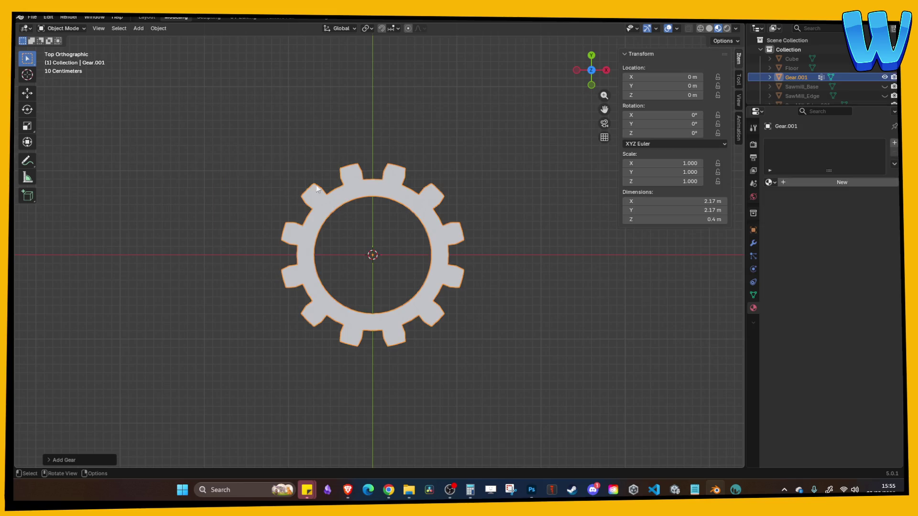
left_click(65, 460)
mouse_move(124, 279)
left_mouse_down()
mouse_move(144, 279)
mouse_move(105, 279)
mouse_move(143, 307)
mouse_move(128, 309)
mouse_move(143, 318)
mouse_move(135, 341)
mouse_move(147, 342)
mouse_move(134, 365)
mouse_move(161, 365)
mouse_move(137, 359)
left_mouse_up()
scroll(372, 342, "up", 3)
mouse_move(211, 374)
middle_mouse_down()
mouse_move(273, 353)
mouse_move(316, 314)
mouse_move(340, 367)
middle_mouse_up()
left_click_drag(141, 307, 102, 307)
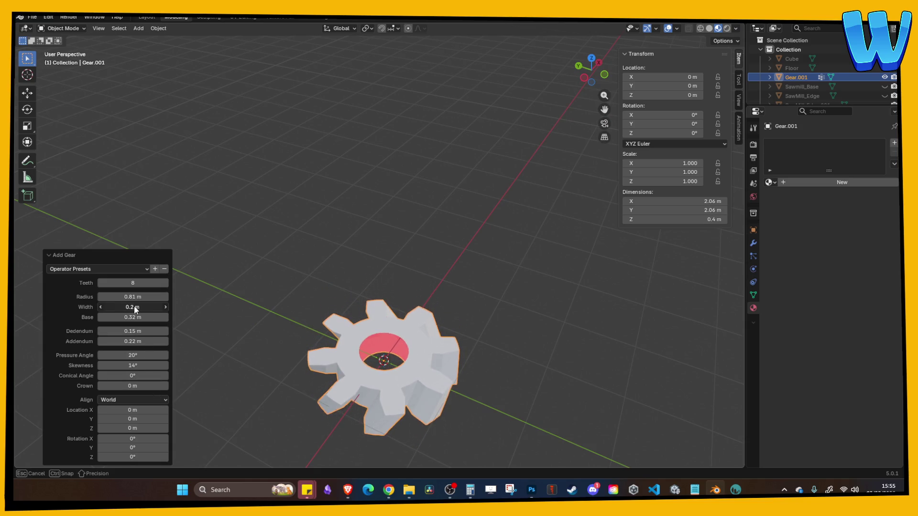
mouse_move(134, 366)
left_mouse_down()
mouse_move(122, 366)
mouse_move(143, 376)
mouse_move(115, 376)
mouse_move(143, 386)
mouse_move(115, 386)
mouse_move(133, 386)
left_mouse_up()
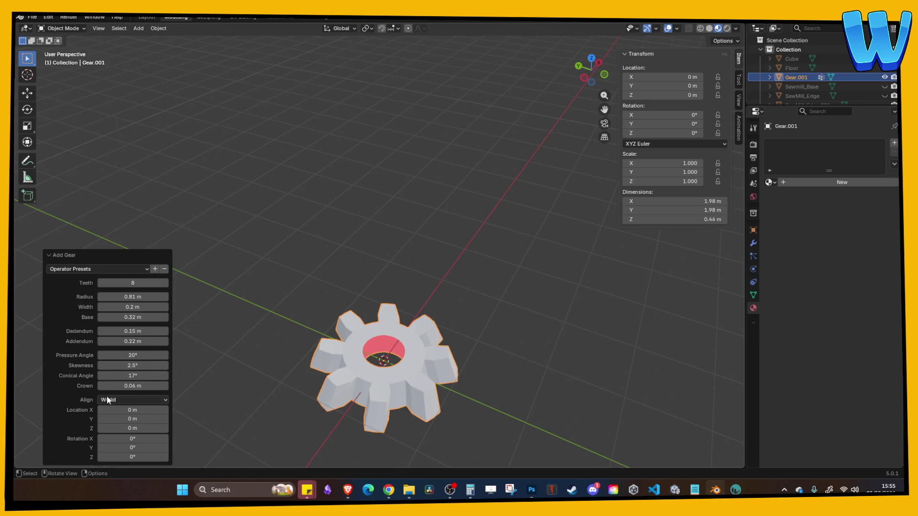
left_click(124, 402)
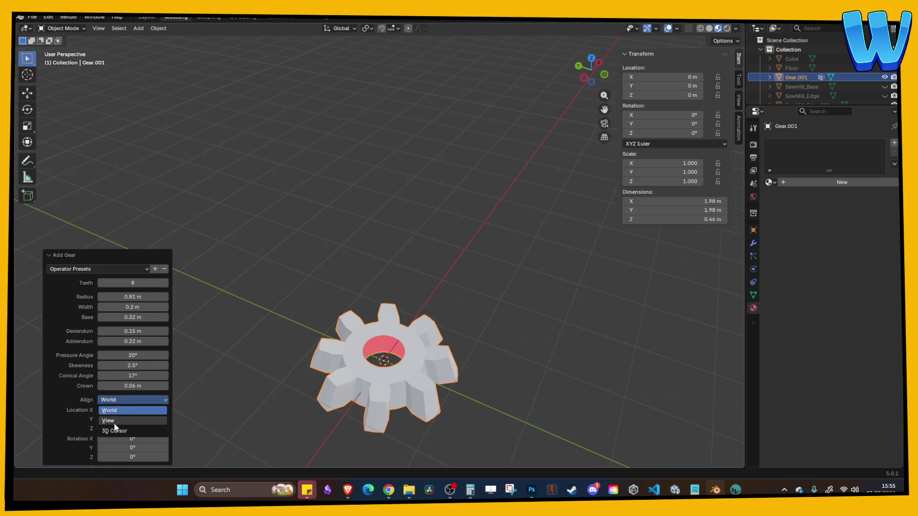
left_click(127, 432)
left_click_drag(128, 437, 128, 437)
left_click(449, 269)
left_click(409, 336)
key("Delete")
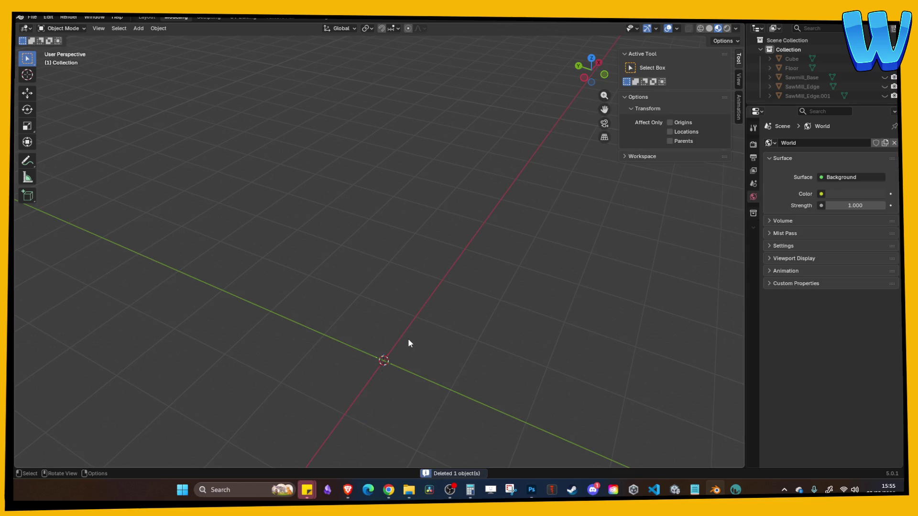
mouse_move(381, 266)
middle_mouse_down()
mouse_move(362, 266)
mouse_move(376, 264)
middle_mouse_up()
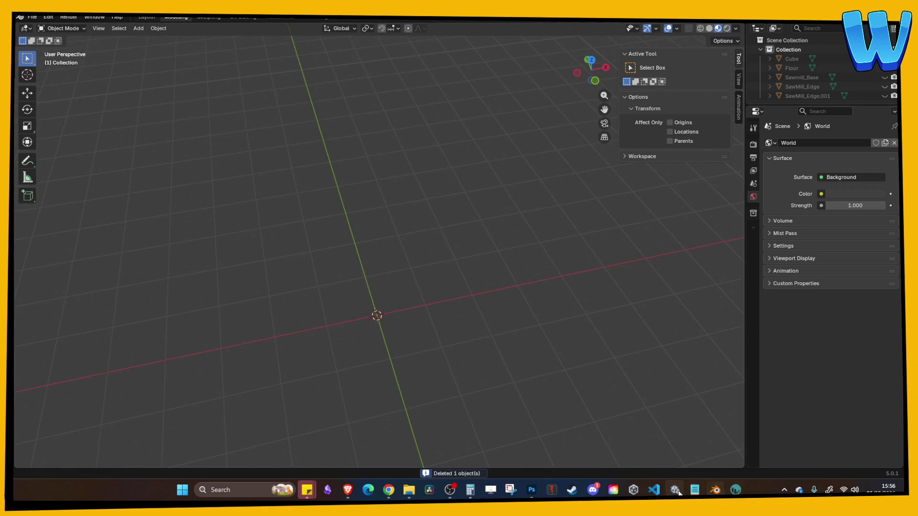
left_click(675, 489)
Step: Orbit and pan the Scene view around the water mill, Mill_Platform and Water Wheel
scroll(289, 239, "down", 2)
scroll(317, 272, "up", 2)
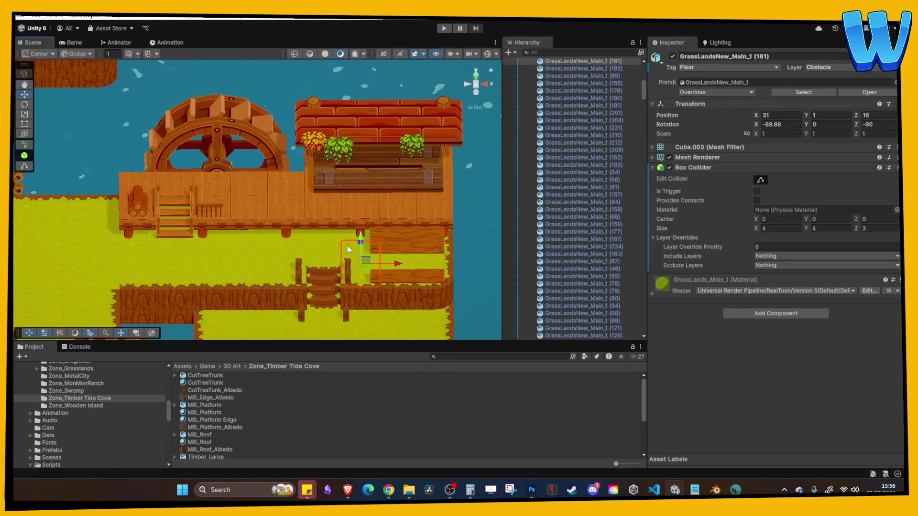
left_click_drag(318, 240, 350, 234, "alt")
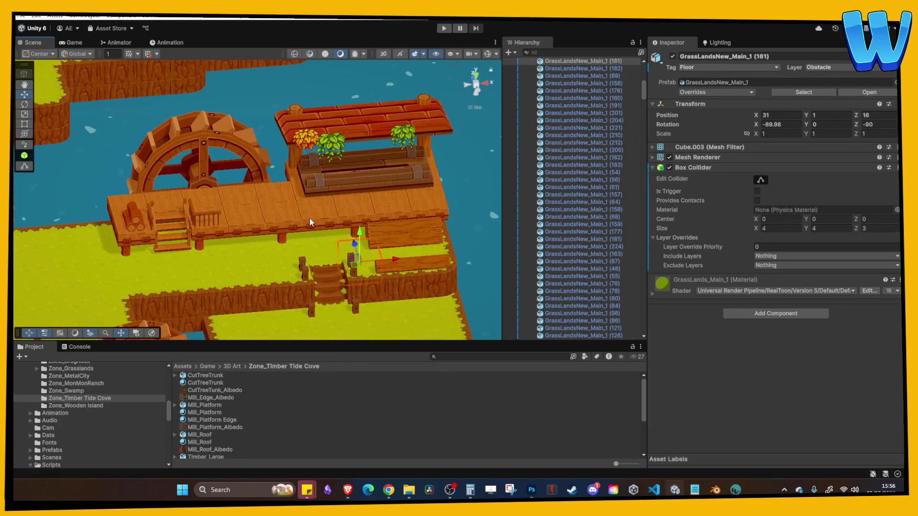
scroll(308, 219, "down", 3)
scroll(266, 220, "up", 3)
mouse_move(266, 220)
left_mouse_down("alt")
mouse_move(288, 218)
mouse_move(231, 214)
mouse_move(319, 203)
mouse_move(269, 195)
mouse_move(241, 222)
mouse_move(287, 260)
mouse_move(334, 180)
mouse_move(352, 189)
mouse_move(368, 164)
left_mouse_up("alt")
left_click(336, 182)
left_click(91, 200)
middle_click_drag(91, 200, 244, 154)
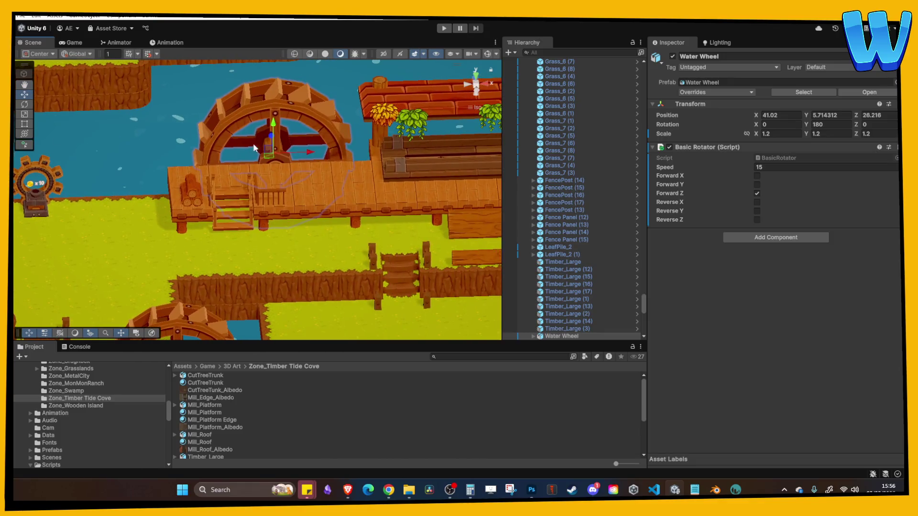
left_click(276, 108)
middle_click_drag(277, 108, 91, 159)
left_click(305, 176)
middle_click_drag(305, 176, 209, 177)
Step: Bring the mill dock and its Timber_Large logs into view at a lower angle
scroll(268, 229, "down", 3)
middle_click_drag(268, 228, 259, 191)
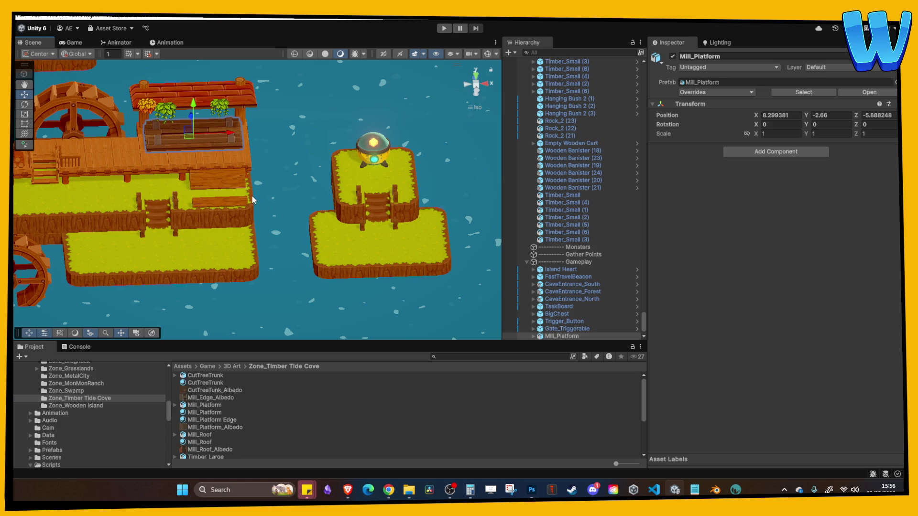
middle_click_drag(245, 185, 272, 182)
scroll(344, 189, "up", 3)
scroll(223, 208, "down", 3)
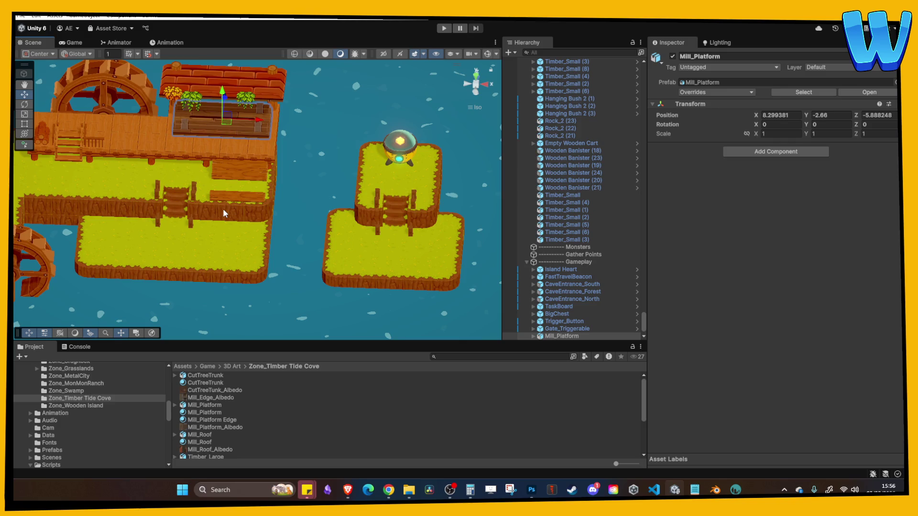
scroll(223, 208, "up", 2)
left_click_drag(226, 220, 253, 226, "alt")
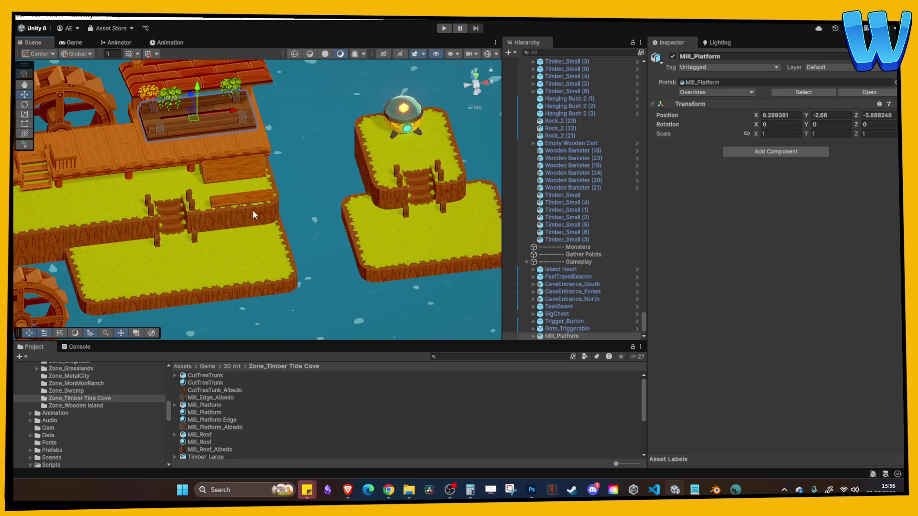
left_click(243, 199)
mouse_move(243, 199)
middle_mouse_down()
mouse_move(177, 215)
mouse_move(320, 179)
middle_mouse_up()
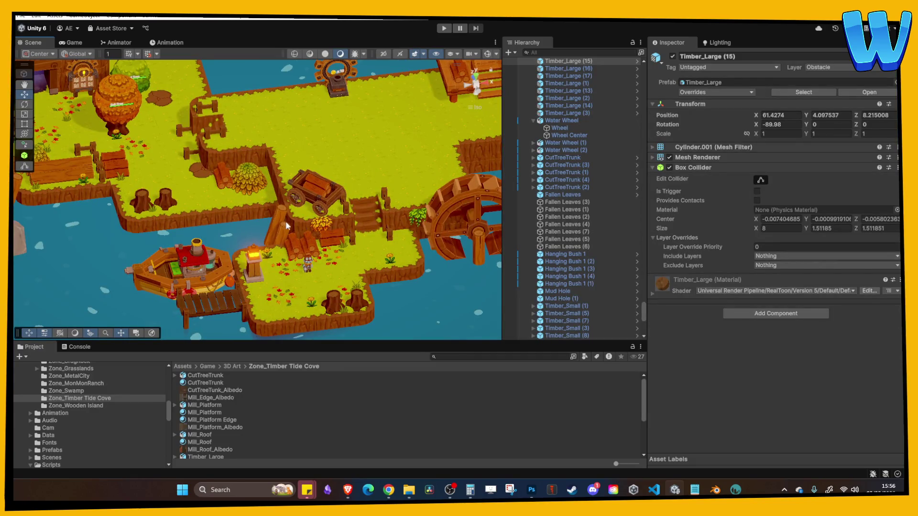
Step: Move the CutTreeTrunk (5) stump onto the mill dock between the large logs
left_click(168, 197)
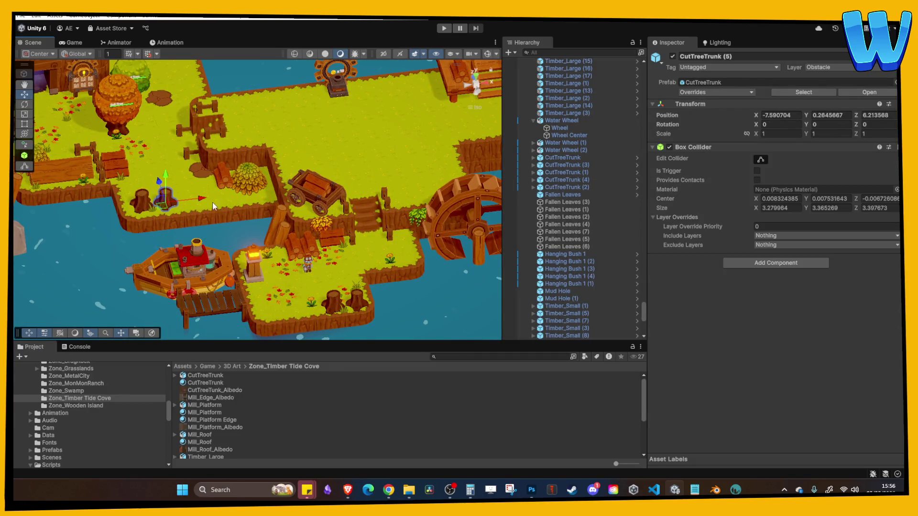
mouse_move(212, 206)
left_mouse_down()
mouse_move(334, 198)
mouse_move(474, 173)
mouse_move(441, 168)
left_mouse_up()
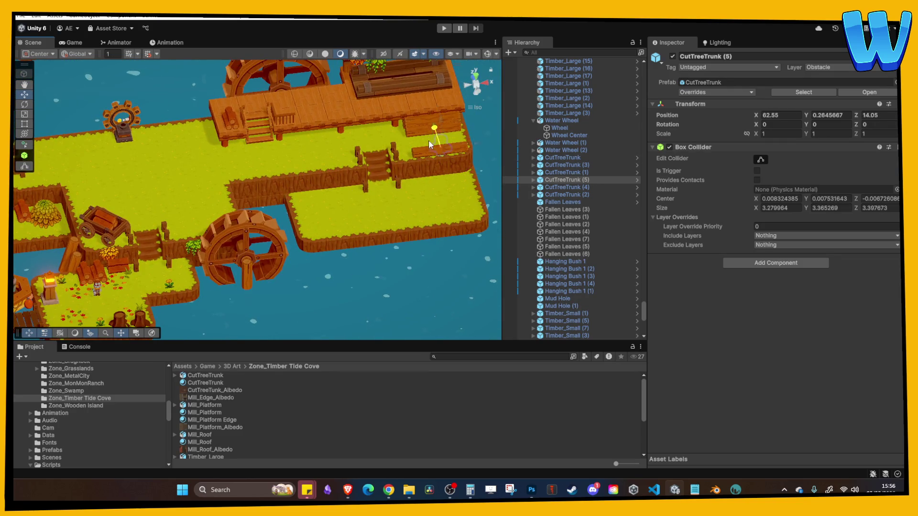
left_click_drag(441, 129, 440, 95)
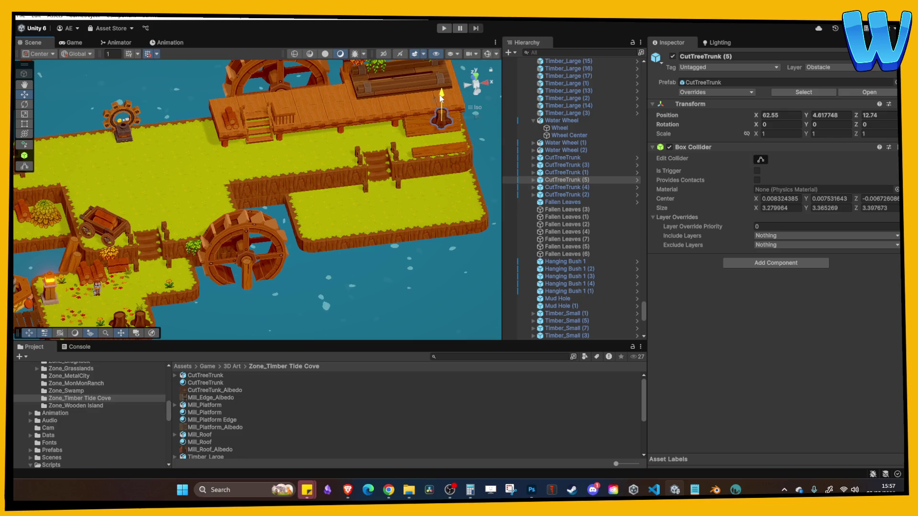
key("f")
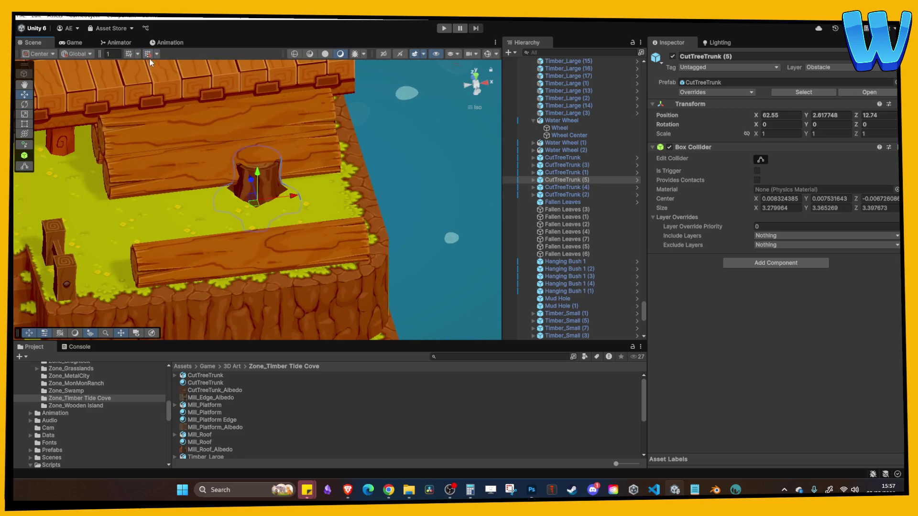
Step: Raise the stump and slide it along X with grid snapping on
mouse_move(262, 172)
left_mouse_down()
mouse_move(258, 154)
mouse_move(250, 180)
mouse_move(260, 189)
left_mouse_up()
left_click(147, 54)
mouse_move(302, 210)
left_mouse_down()
mouse_move(348, 207)
mouse_move(237, 211)
left_mouse_up()
Step: Duplicate the stump and set the copy's Model Y rotation to -110.32
key("ctrl+d")
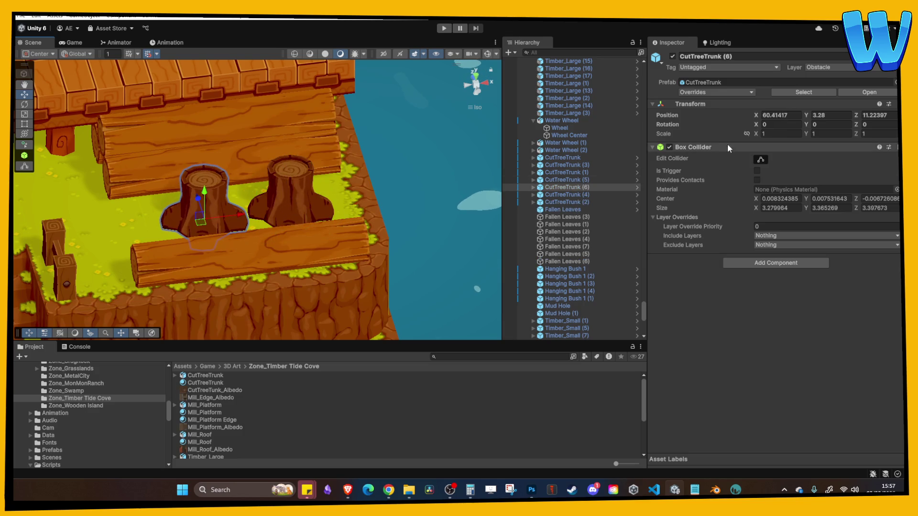
left_click(534, 188)
left_click(556, 195)
left_click(831, 101)
type("0.2")
key("BackSpace")
key("BackSpace")
key("BackSpace")
type("-110.32")
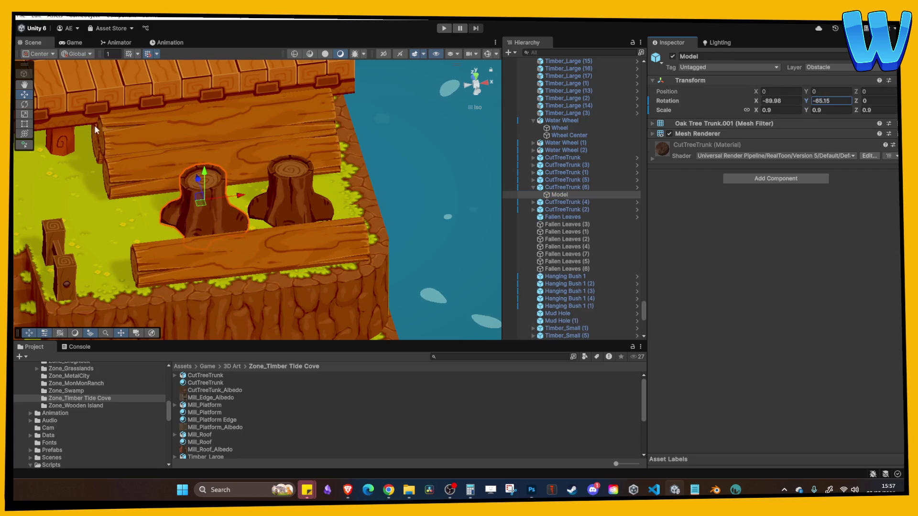
Step: Select the three stacked Timber_Large logs and lower them slightly
left_click(326, 108)
key("f")
scroll(267, 187, "down", 3)
left_click(263, 210)
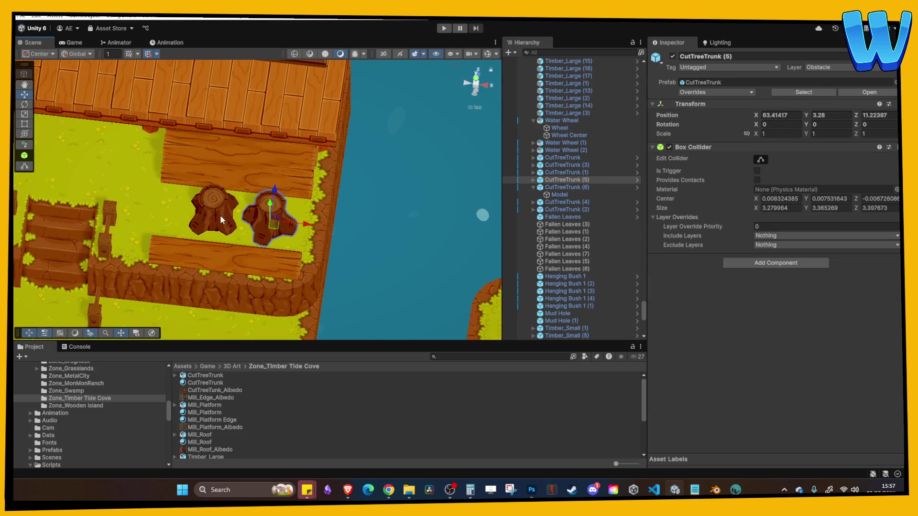
scroll(277, 225, "up", 3)
mouse_move(281, 232)
left_mouse_down("alt")
mouse_move(399, 80)
mouse_move(246, 182)
left_mouse_up("alt")
left_click(246, 182)
left_click(195, 186, "shift")
left_click(217, 157, "shift")
key("f")
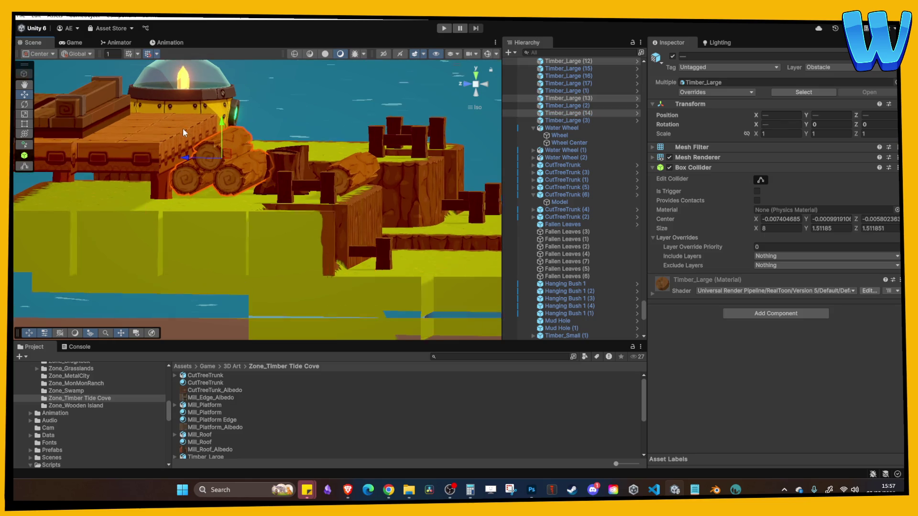
mouse_move(219, 119)
left_mouse_down()
mouse_move(196, 173)
mouse_move(306, 226)
mouse_move(287, 206)
mouse_move(299, 172)
left_mouse_up()
Step: Shift the two tree stumps along the Z axis
left_click(301, 166)
left_click(289, 203, "shift")
mouse_move(264, 202)
left_mouse_down()
mouse_move(282, 206)
mouse_move(249, 196)
mouse_move(318, 223)
mouse_move(343, 212)
left_mouse_up()
Step: Rotate the right-hand large log 10 degrees around Y
left_click(355, 216)
left_click_drag(806, 128, 761, 124)
key("f")
Step: Move the small timber Timber_Small (9) right along X across the deck
left_click(245, 151)
mouse_move(245, 150)
left_mouse_down("alt")
mouse_move(223, 161)
mouse_move(361, 140)
mouse_move(196, 170)
left_mouse_up("alt")
middle_click_drag(194, 165, 387, 155)
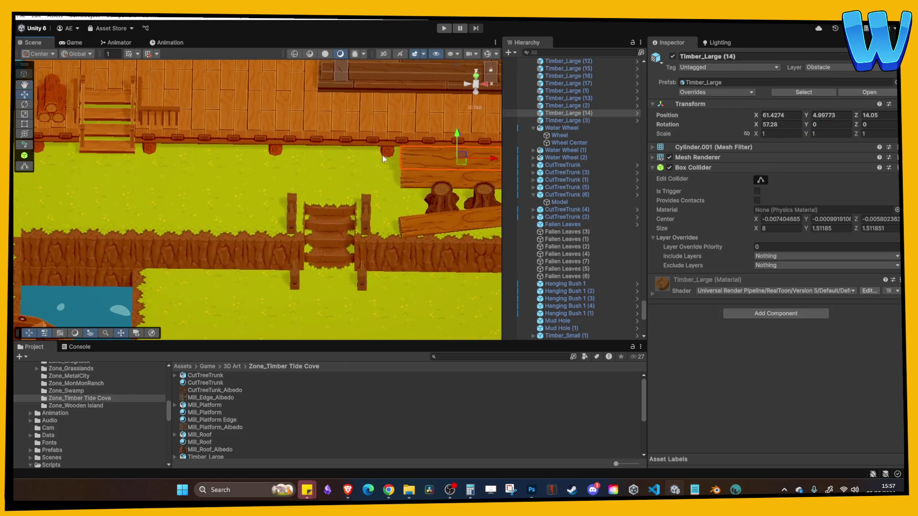
scroll(111, 139, "down", 2)
left_click(116, 115)
left_click_drag(118, 116, 457, 134)
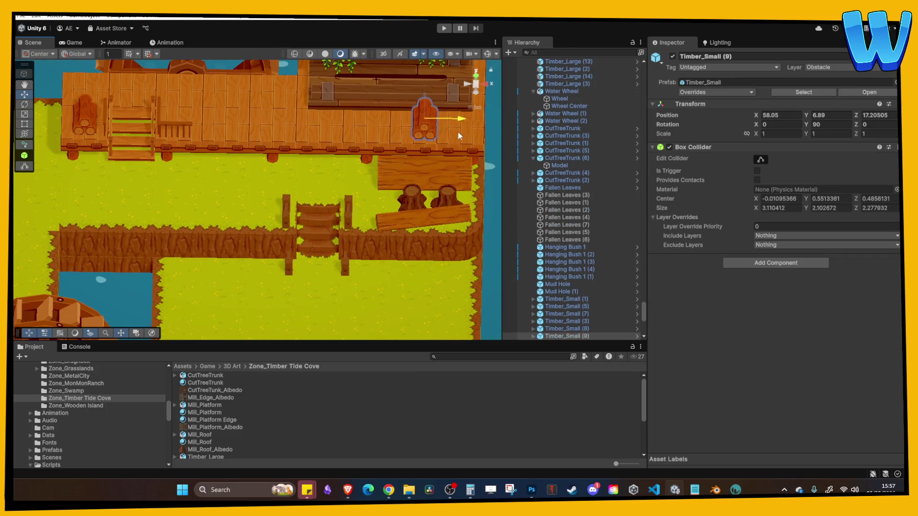
Step: Select the first child timber piece and set handle orientation to Local
mouse_move(383, 122)
left_mouse_down("alt")
mouse_move(363, 129)
mouse_move(395, 117)
mouse_move(395, 144)
mouse_move(329, 194)
mouse_move(337, 218)
mouse_move(273, 179)
mouse_move(283, 214)
mouse_move(304, 219)
mouse_move(262, 269)
mouse_move(213, 241)
left_mouse_up("alt")
scroll(395, 147, "up", 5)
left_click(25, 104)
key("w")
left_click(280, 234)
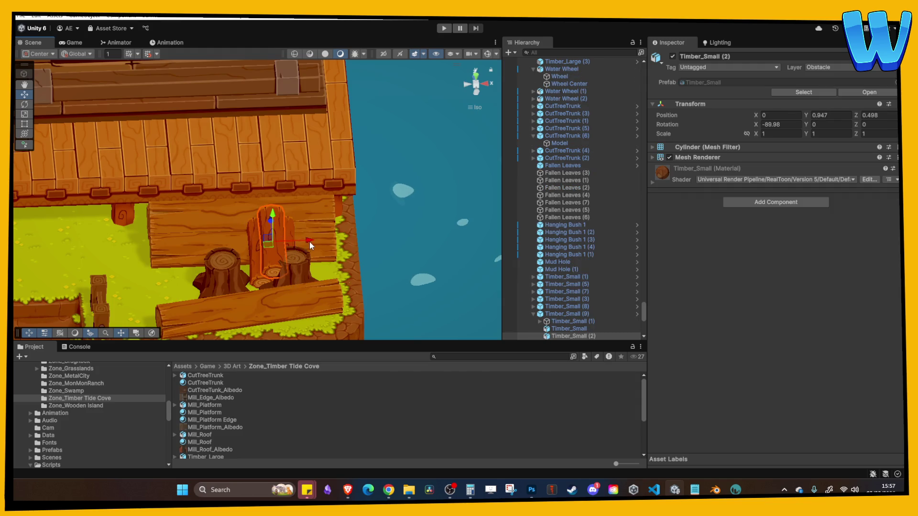
left_click_drag(268, 227, 268, 236, "alt")
left_click(76, 54)
left_click(76, 76)
Step: Slide the first timber along its X axis and tilt it upright against a stump
left_click_drag(239, 158, 263, 169, "alt")
left_click_drag(257, 249, 275, 261)
left_click_drag(201, 182, 161, 132, "alt")
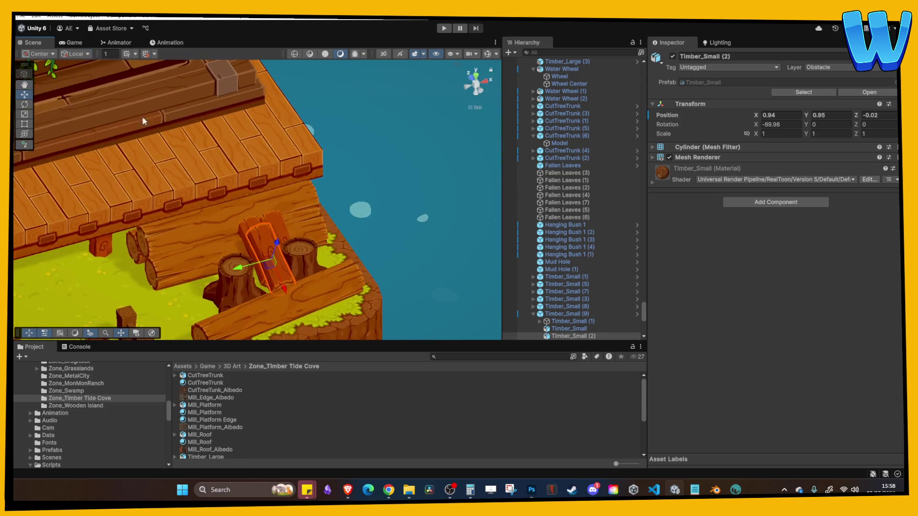
key("e")
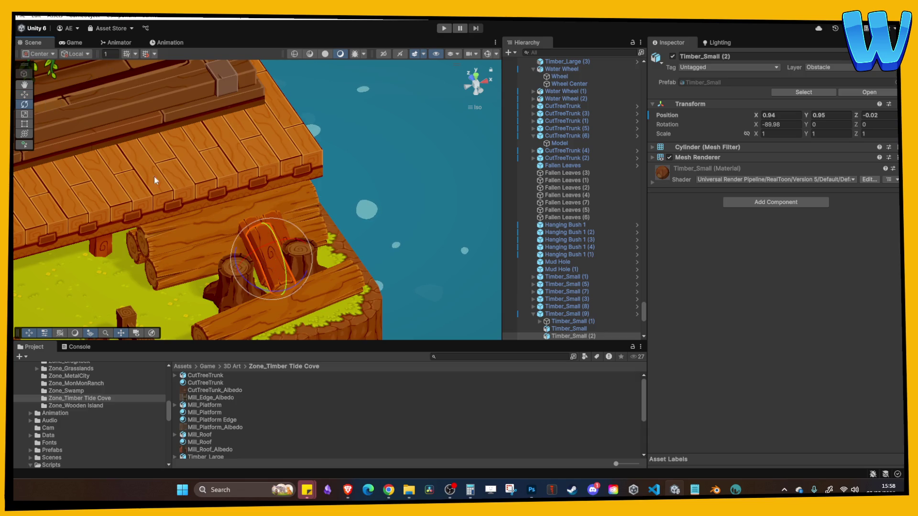
left_click_drag(288, 264, 301, 281)
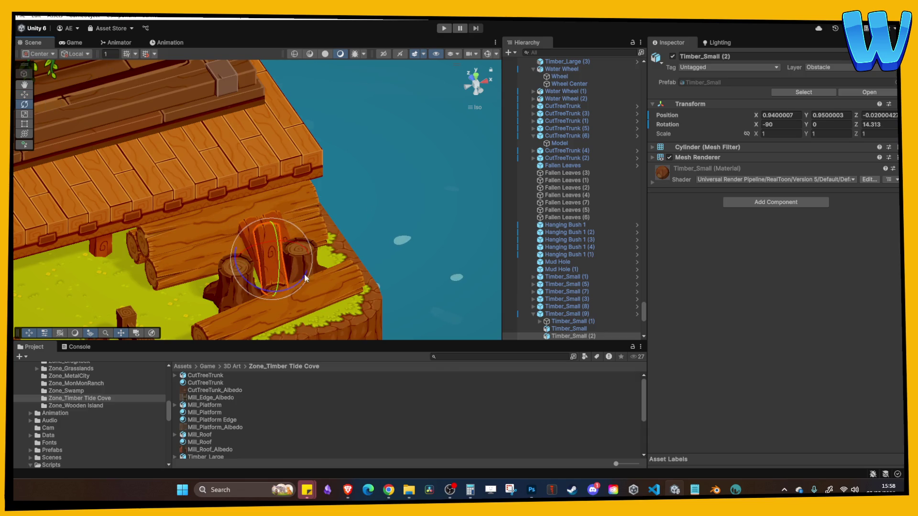
Step: Slide the second child timber along X and raise it slightly
left_click_drag(362, 237, 285, 252, "alt")
left_click(289, 236)
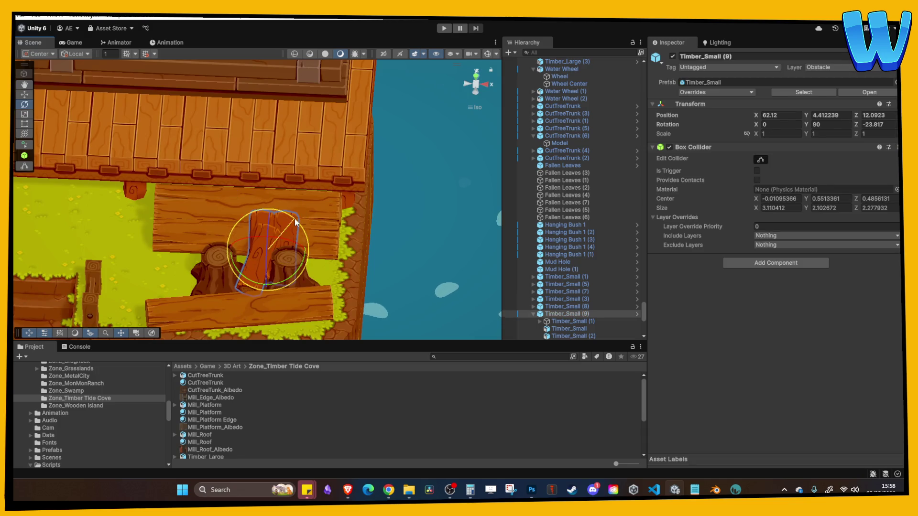
key("w")
left_click(287, 218)
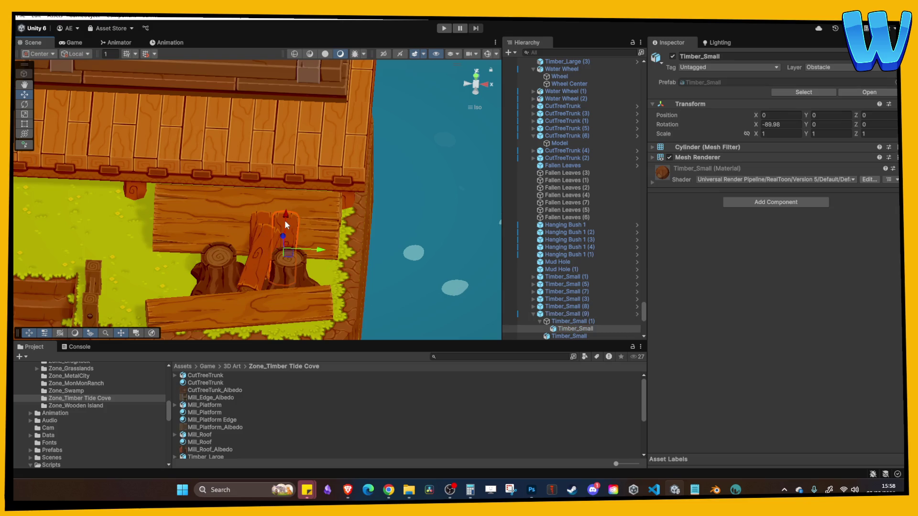
mouse_move(287, 219)
left_mouse_down()
mouse_move(290, 207)
mouse_move(224, 200)
left_mouse_up()
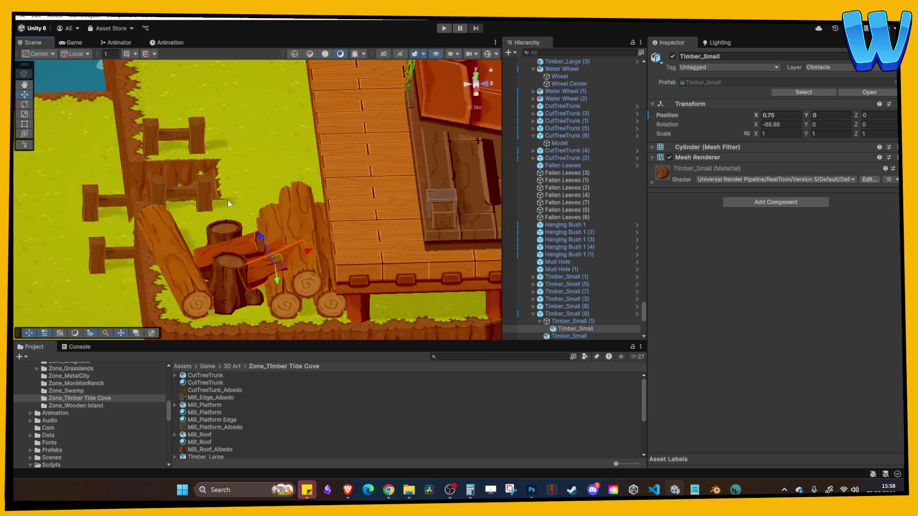
left_click_drag(257, 239, 250, 225)
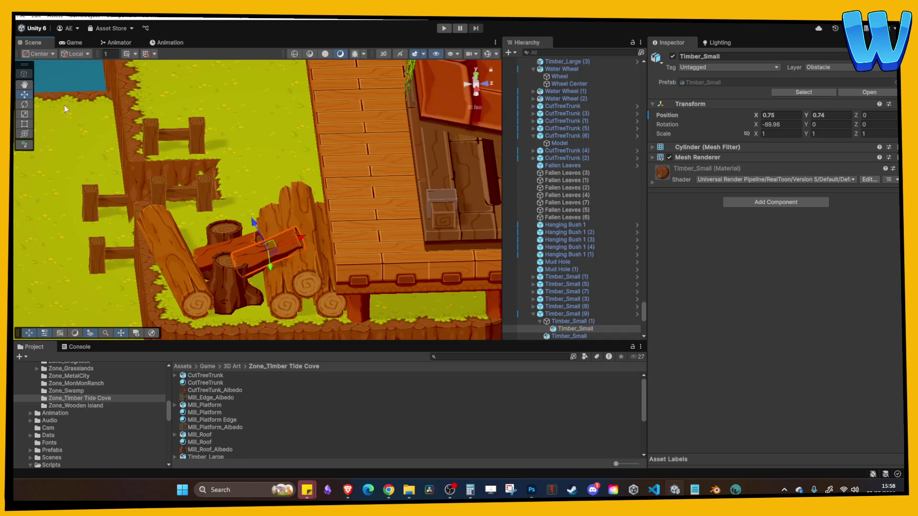
Step: Tilt the second timber to lean upright and nudge it slightly along Z
left_click(24, 104)
mouse_move(306, 206)
left_mouse_down("alt")
mouse_move(268, 245)
mouse_move(234, 236)
mouse_move(239, 253)
left_mouse_up("alt")
left_click_drag(240, 252, 306, 261, "alt")
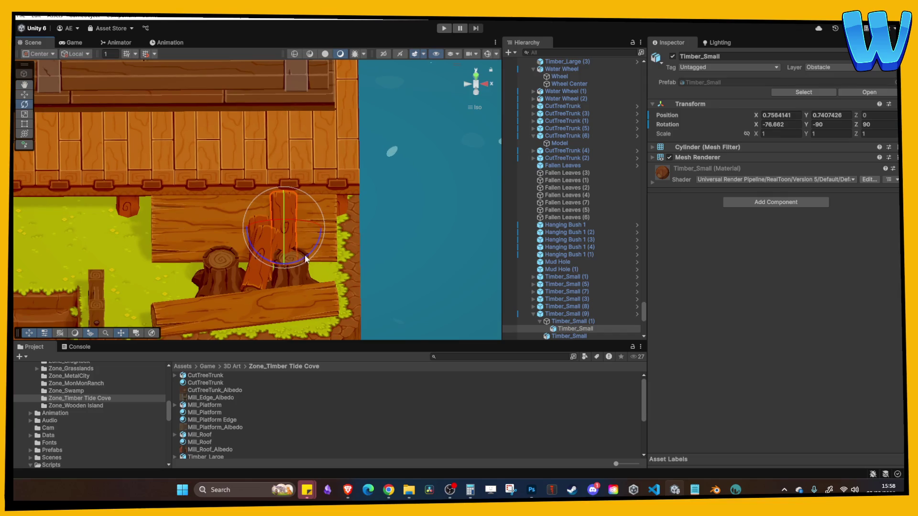
middle_click_drag(312, 255, 206, 245)
left_click(25, 94)
mouse_move(216, 228)
left_mouse_down()
mouse_move(240, 228)
mouse_move(219, 199)
mouse_move(150, 210)
mouse_move(290, 230)
mouse_move(259, 236)
left_mouse_up()
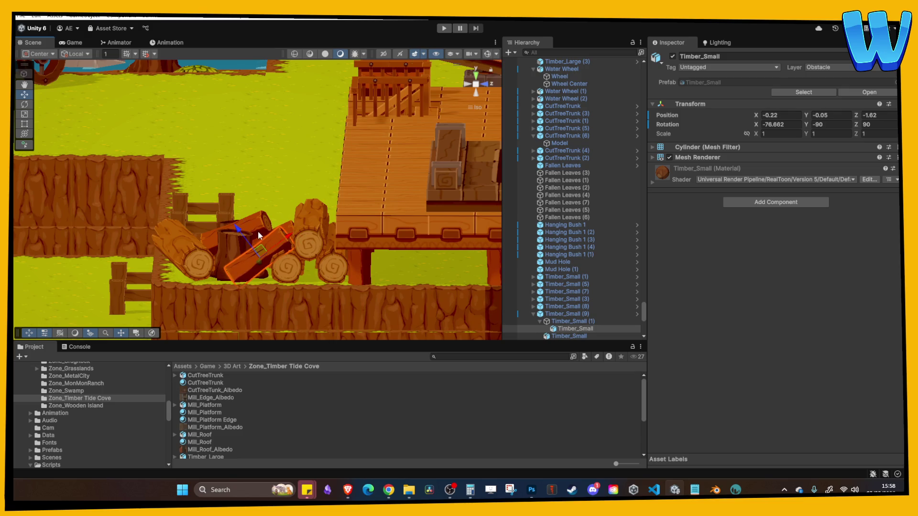
left_click(191, 179)
Step: Select the grass plants Grass_7 (7) and Grass_6 (9)
key("f")
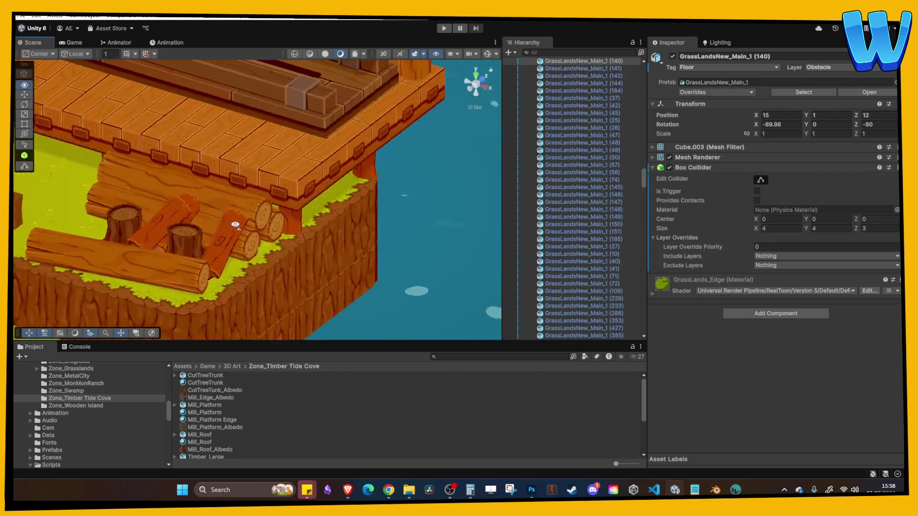
left_click_drag(272, 232, 381, 254, "alt")
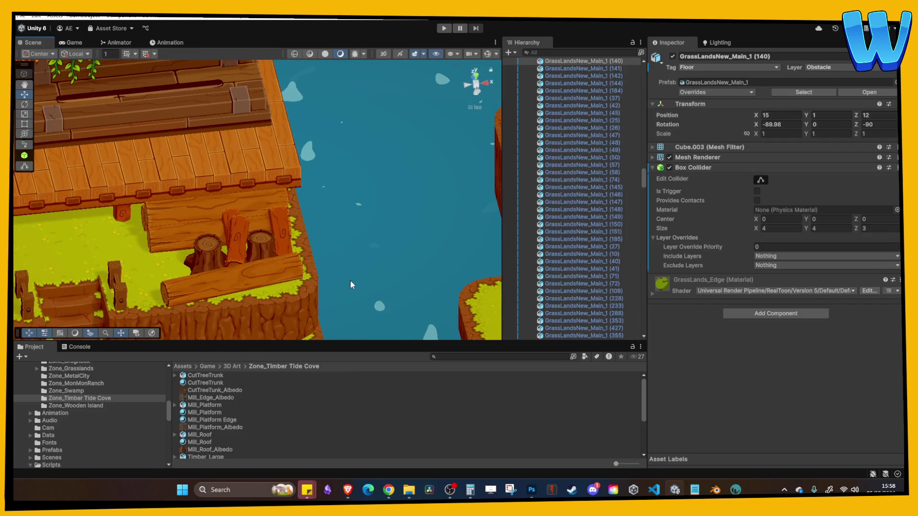
mouse_move(259, 196)
middle_mouse_down()
mouse_move(371, 210)
mouse_move(383, 220)
mouse_move(290, 217)
mouse_move(318, 205)
mouse_move(287, 191)
mouse_move(32, 213)
mouse_move(41, 224)
mouse_move(265, 190)
middle_mouse_up()
scroll(371, 209, "down", 2)
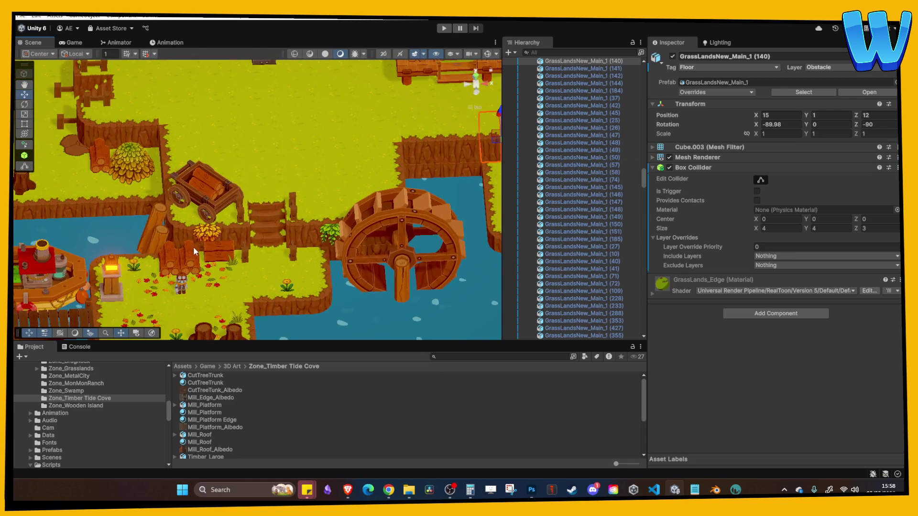
middle_click_drag(189, 246, 266, 239)
left_click(299, 247)
left_click(331, 259)
left_click(325, 257)
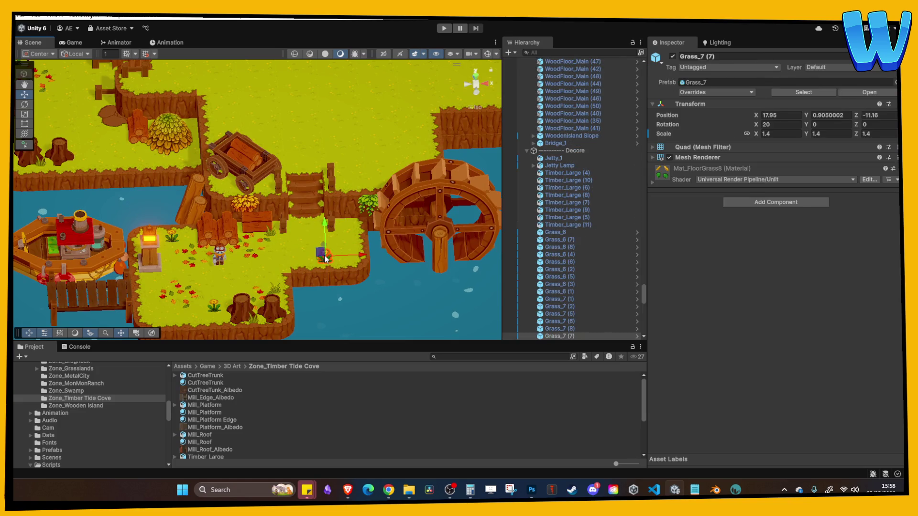
left_click(268, 233, "shift")
mouse_move(283, 235)
left_mouse_down("alt")
mouse_move(336, 227)
mouse_move(318, 136)
left_mouse_up("alt")
Step: Switch handles to Global and move both plants right beside the log pile
left_click(75, 53)
left_click(71, 62)
key("f")
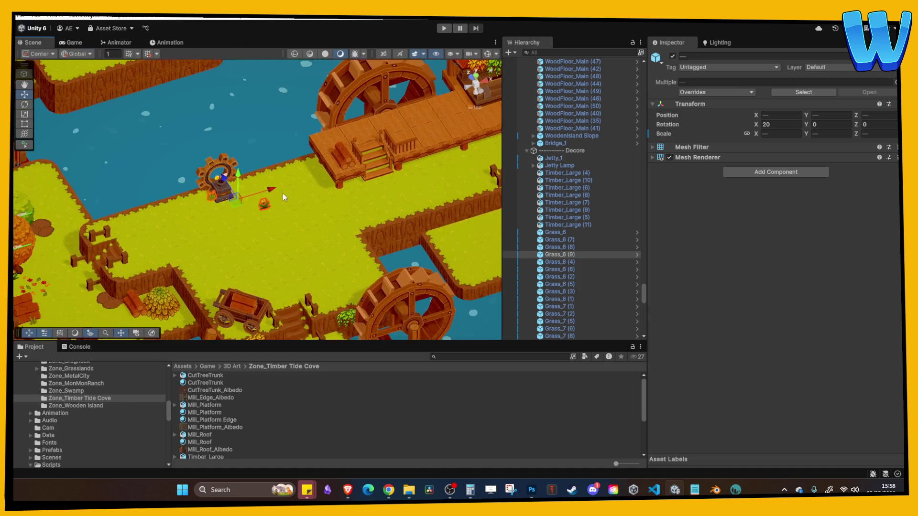
middle_click_drag(492, 125, 229, 184)
mouse_move(253, 174)
left_mouse_down()
mouse_move(343, 162)
mouse_move(266, 175)
mouse_move(234, 168)
left_mouse_up()
key("f")
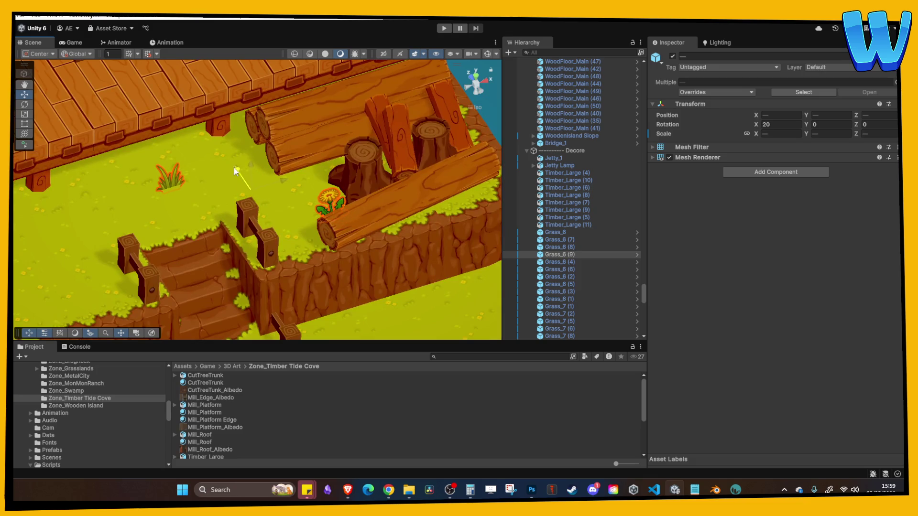
Step: Move the flower by the logs left onto the grass patch
left_click(329, 197)
left_click_drag(318, 196, 354, 144, "alt")
left_click(327, 177)
left_click_drag(327, 178, 255, 174)
Step: Move the Grass_6 (9) tuft near the stairs to the right and back along Z
left_click_drag(314, 187, 308, 151, "alt")
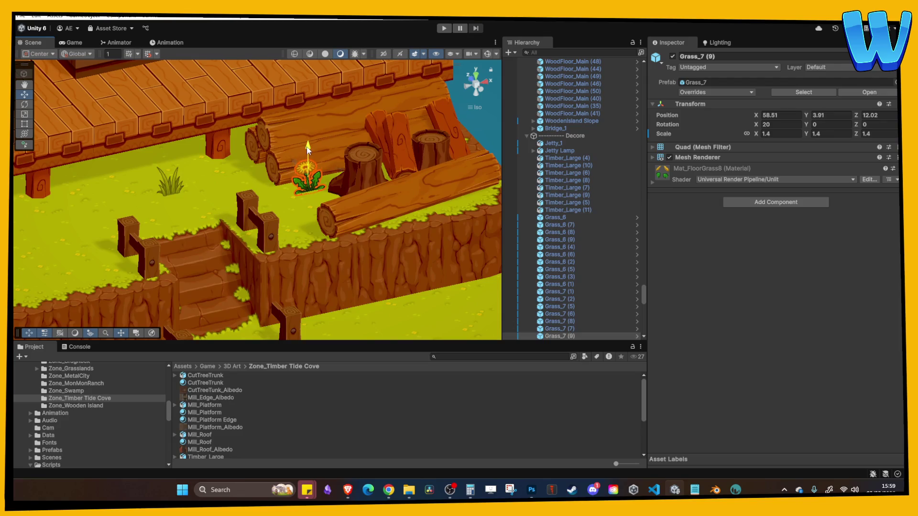
left_click(169, 188)
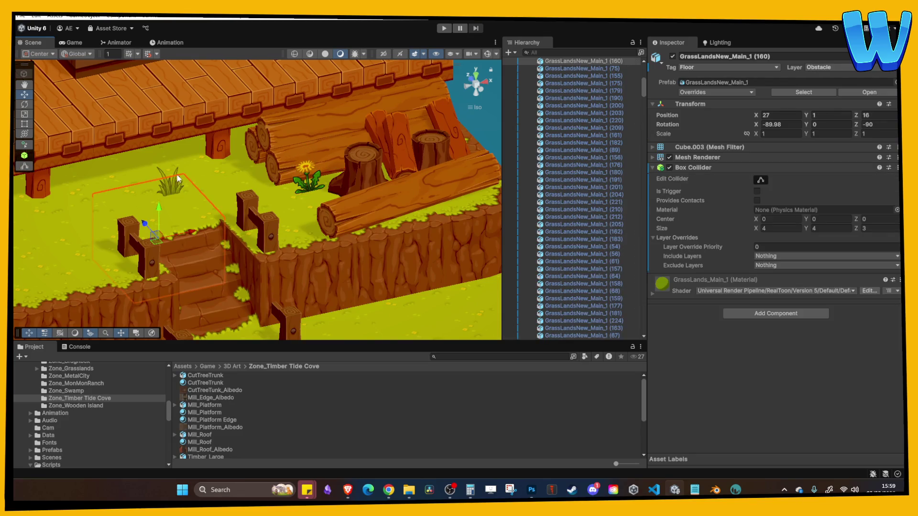
left_click(177, 179)
left_click_drag(239, 166, 269, 167)
mouse_move(223, 149)
left_mouse_down()
mouse_move(206, 139)
mouse_move(268, 196)
mouse_move(334, 210)
mouse_move(472, 191)
left_mouse_up()
Step: Duplicate it as Grass_6 (10) at the log's end (64.19, 3.9, 8.16), tilted 13.28° on X
key("ctrl+d")
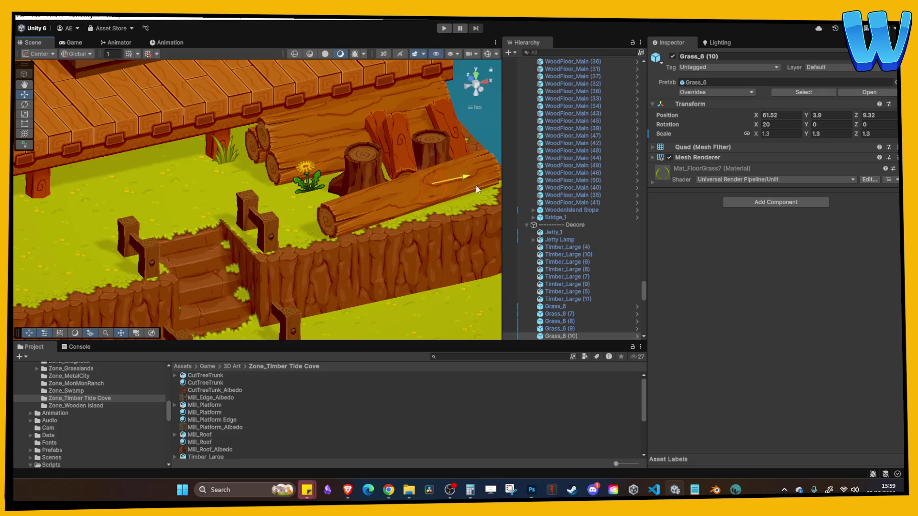
middle_click_drag(438, 183, 335, 204)
mouse_move(344, 205)
left_mouse_down()
mouse_move(410, 209)
mouse_move(404, 205)
left_mouse_up()
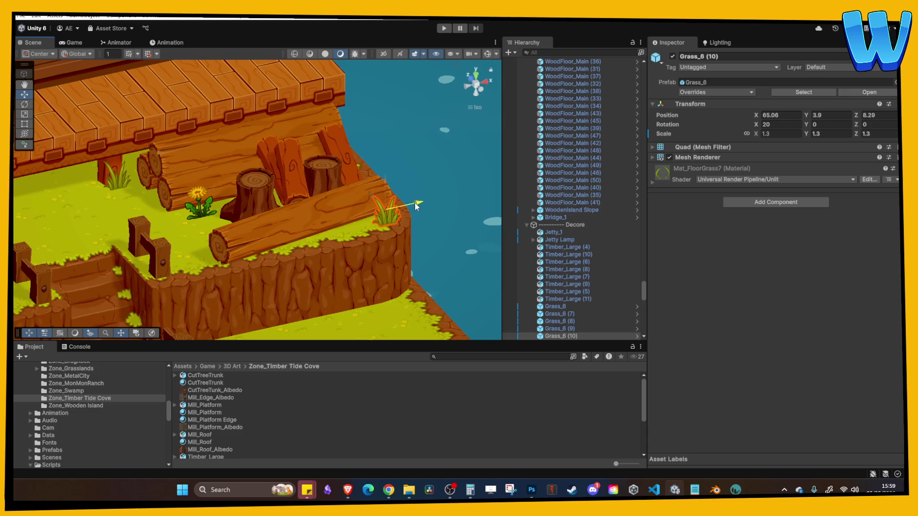
left_click(432, 185)
scroll(400, 228, "up", 2)
left_click(402, 228)
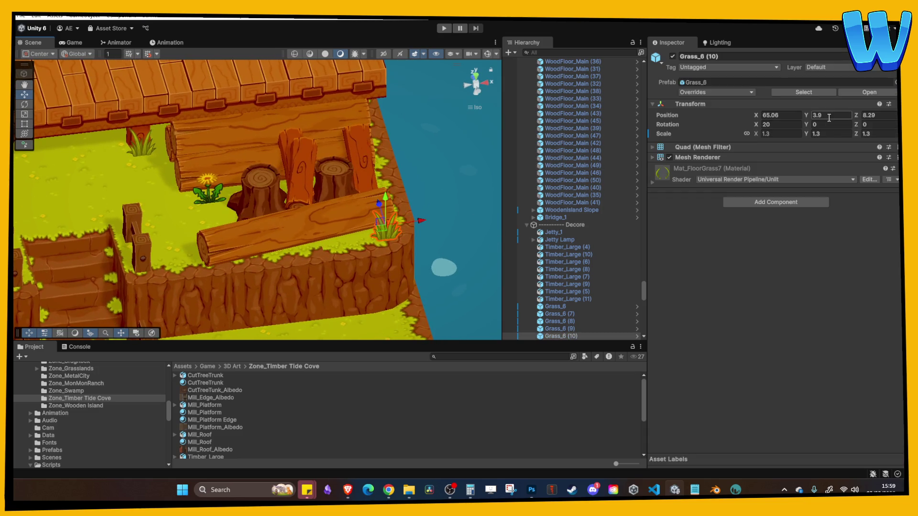
key("Return")
left_click(762, 125)
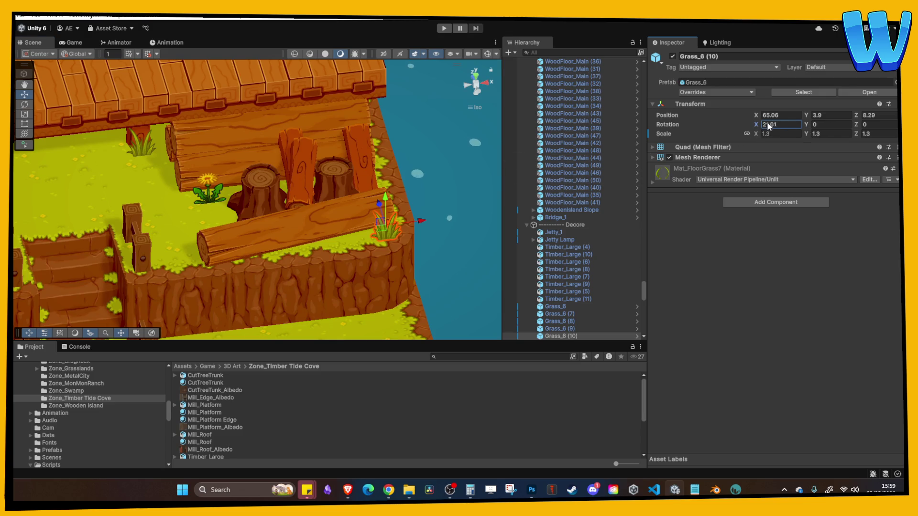
left_click_drag(424, 222, 360, 213)
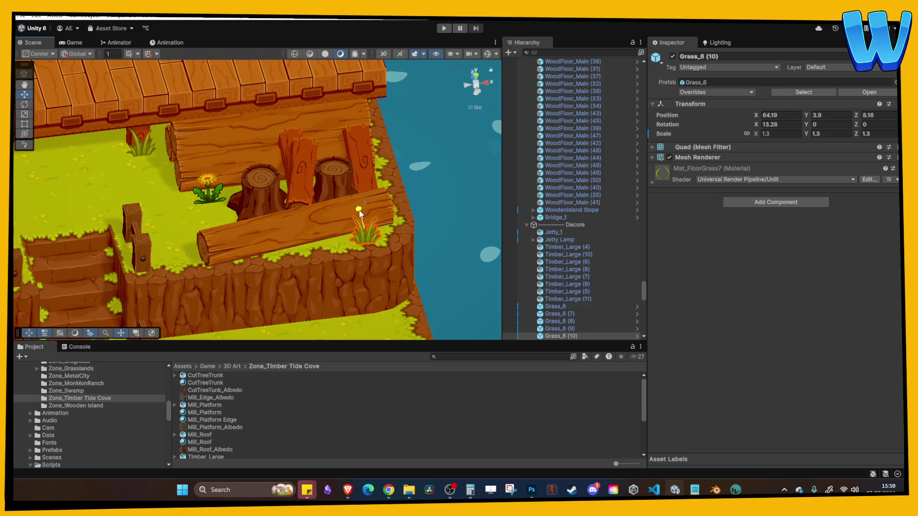
left_click(360, 214)
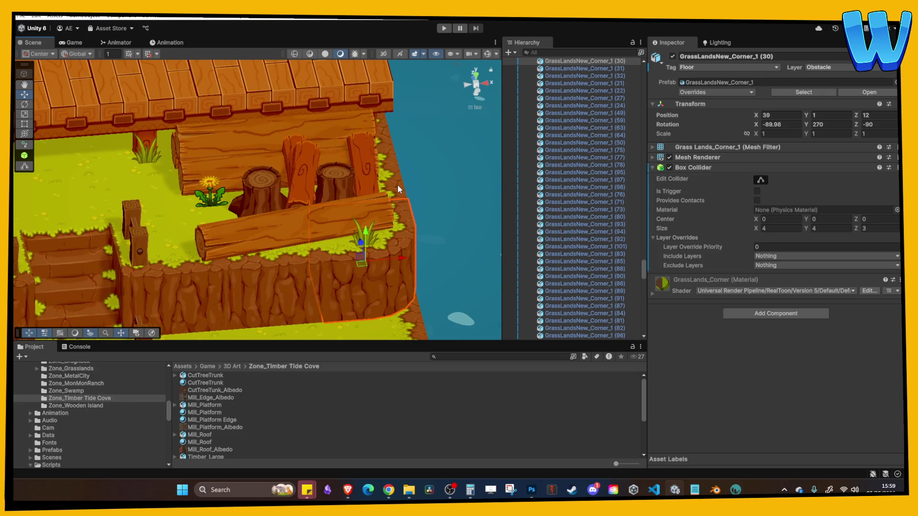
mouse_move(224, 222)
middle_mouse_down()
mouse_move(314, 179)
mouse_move(351, 179)
mouse_move(311, 185)
middle_mouse_up()
Step: Duplicate the leaf pile across the water and shift the copy to the right
left_click(311, 185)
left_click(305, 200)
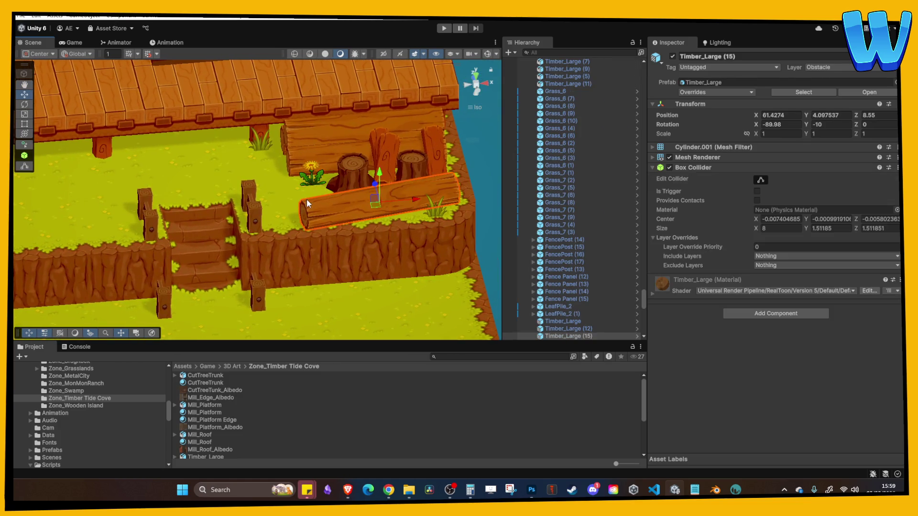
scroll(305, 200, "down", 5)
mouse_move(206, 243)
middle_mouse_down()
mouse_move(273, 247)
mouse_move(241, 253)
middle_mouse_up()
left_click(195, 229)
key("ctrl+d")
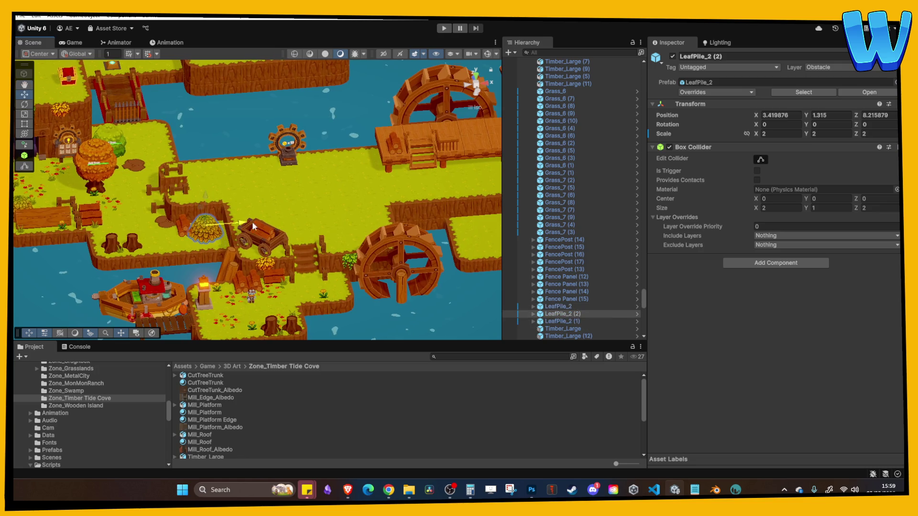
middle_click_drag(408, 211, 278, 211)
left_click(370, 207)
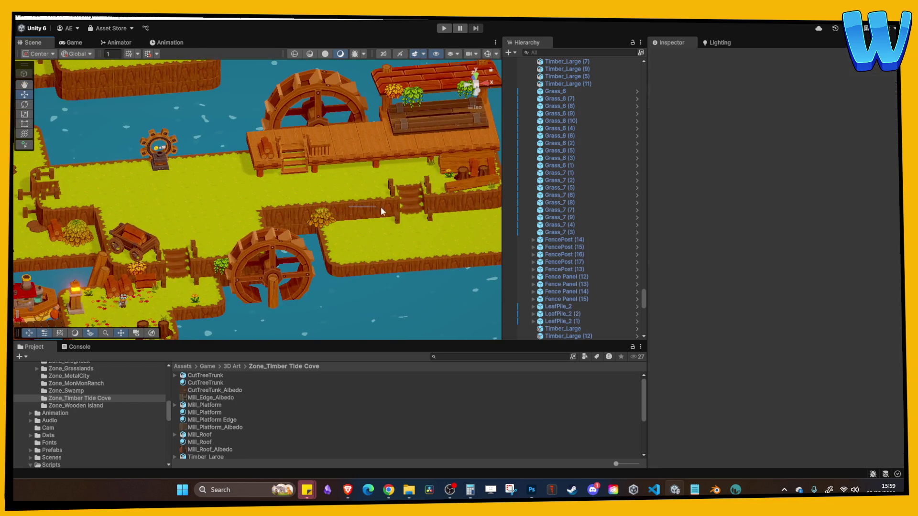
left_click(321, 216)
mouse_move(356, 218)
left_mouse_down()
mouse_move(469, 191)
mouse_move(471, 160)
left_mouse_up()
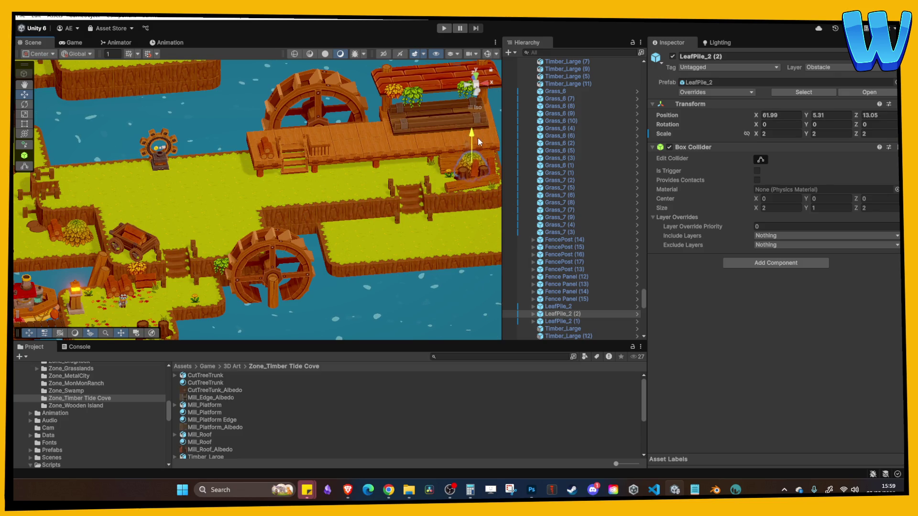
Step: Frame LeafPile_2 (2) and set it beside the dock steps, raised to Y 4.52
mouse_move(502, 162)
left_mouse_down()
mouse_move(535, 162)
mouse_move(266, 166)
left_mouse_up()
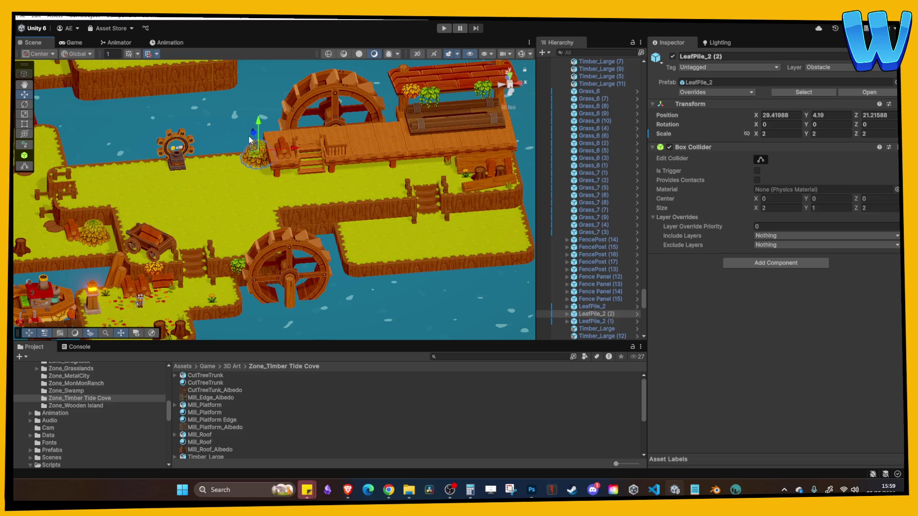
key("f")
mouse_move(285, 200)
left_mouse_down()
mouse_move(262, 197)
mouse_move(263, 216)
left_mouse_up()
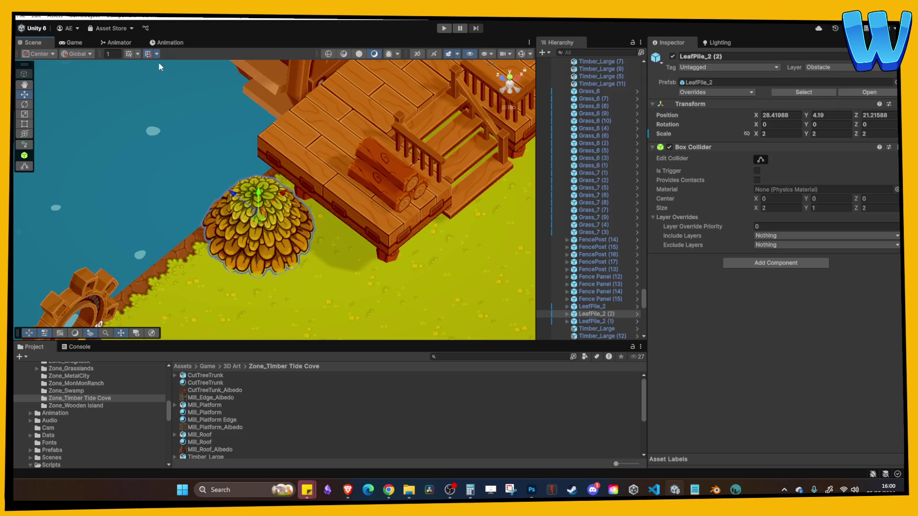
mouse_move(256, 197)
left_mouse_down("alt")
mouse_move(287, 216)
mouse_move(302, 158)
mouse_move(293, 139)
mouse_move(330, 230)
mouse_move(259, 166)
mouse_move(295, 180)
mouse_move(242, 229)
mouse_move(283, 226)
mouse_move(297, 197)
mouse_move(334, 205)
mouse_move(290, 242)
left_mouse_up("alt")
left_click(293, 137)
left_click(314, 250)
left_click(442, 202)
middle_click_drag(443, 202, 332, 202)
left_click_drag(332, 202, 309, 199, "alt")
Step: Slide the stacked Timber_Large (14) log along X and angle it around Y
left_click(310, 201)
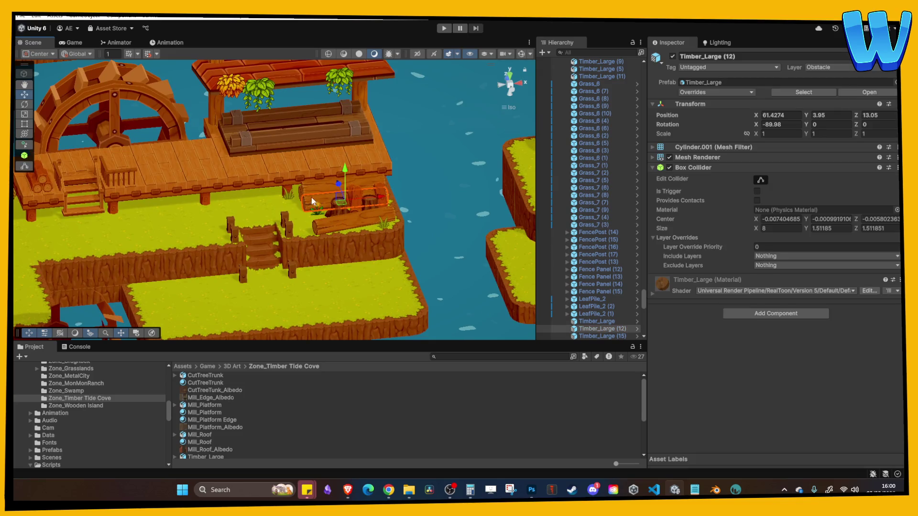
left_click(311, 190)
left_click_drag(373, 183, 381, 183)
left_click(303, 195)
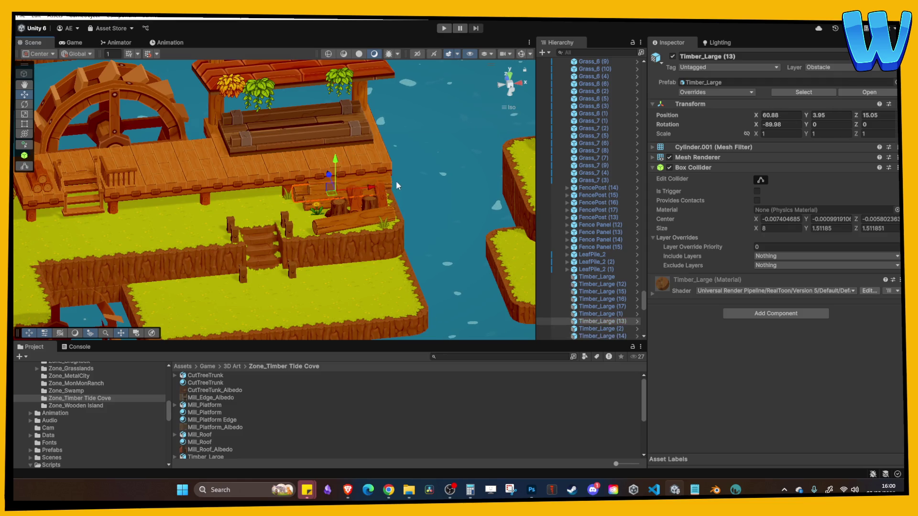
left_click(398, 187)
left_click(363, 191)
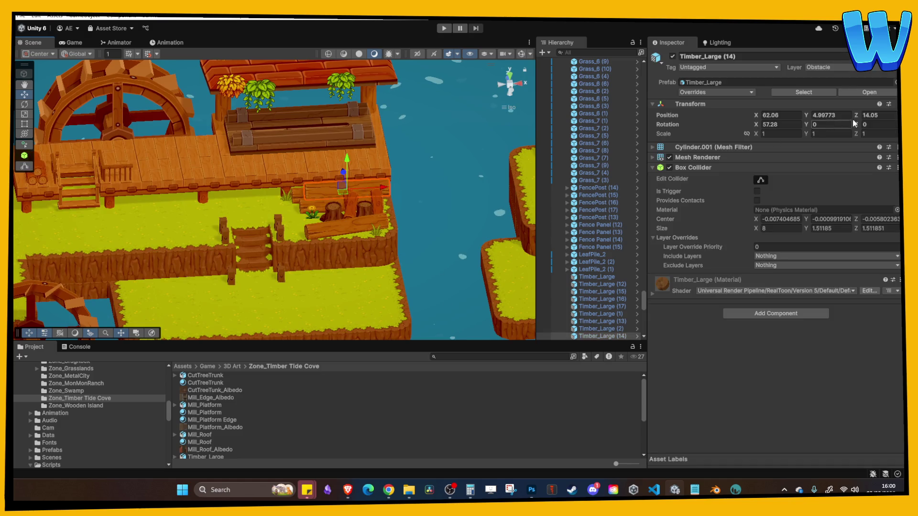
mouse_move(806, 125)
left_mouse_down()
mouse_move(820, 122)
mouse_move(739, 125)
mouse_move(774, 127)
left_mouse_up()
Step: Nudge the small log on the tree stumps slightly, then enter Play mode
left_click(469, 159)
scroll(378, 199, "up", 5)
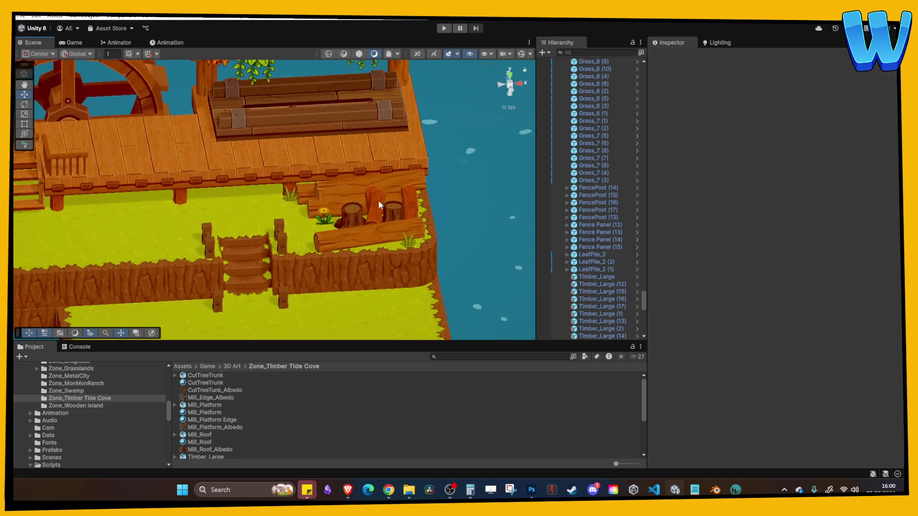
mouse_move(385, 204)
left_mouse_down("alt")
mouse_move(340, 232)
mouse_move(339, 222)
mouse_move(438, 157)
mouse_move(438, 131)
mouse_move(434, 167)
mouse_move(485, 220)
mouse_move(542, 185)
left_mouse_up("alt")
left_click(339, 222)
left_click(451, 129)
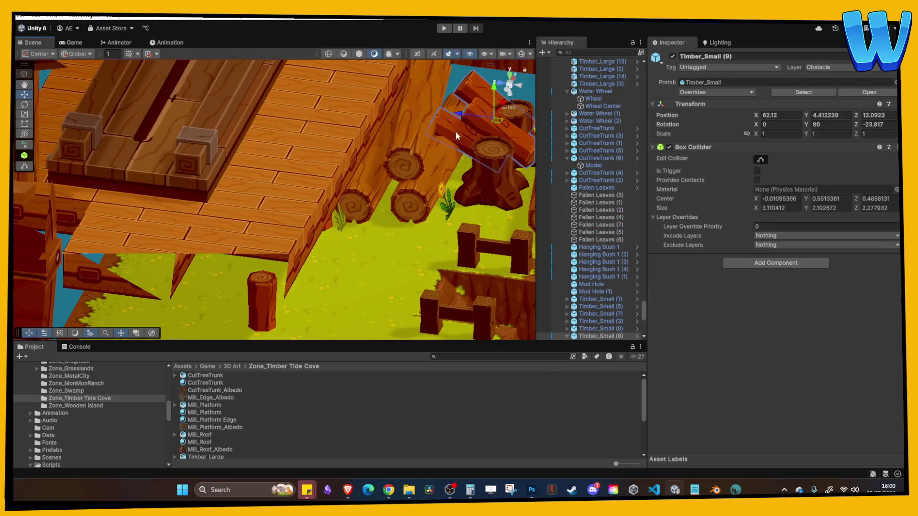
mouse_move(441, 136)
left_mouse_down()
mouse_move(493, 193)
mouse_move(440, 153)
left_mouse_up()
left_click(493, 193)
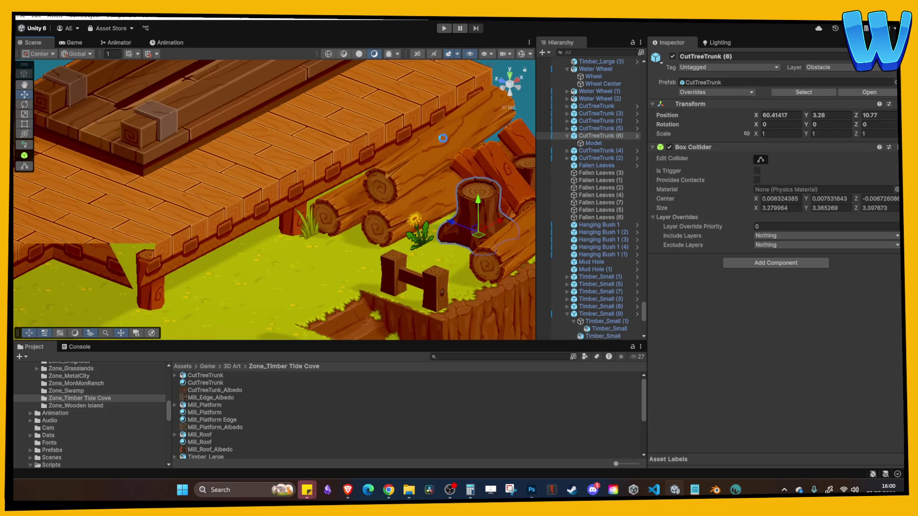
left_click(445, 29)
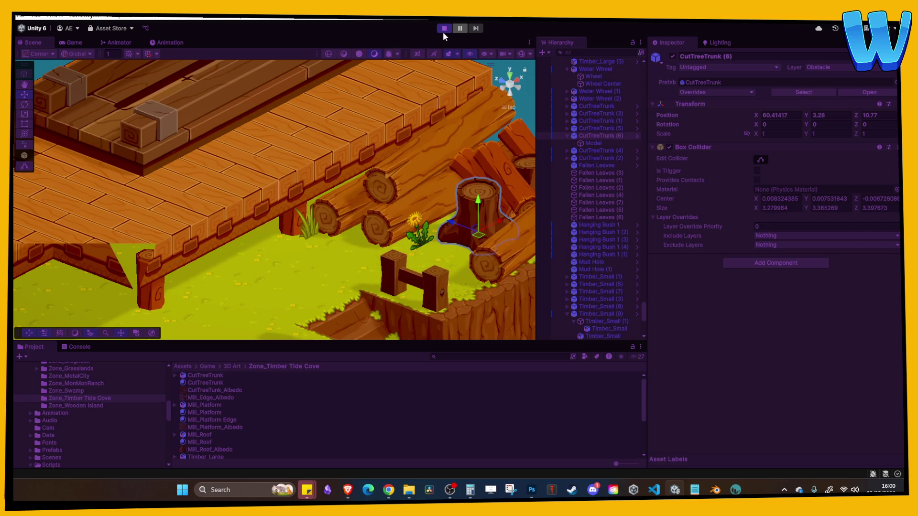
Step: Walk the character north, east toward the water and west along the dock, then stop playing
key("w")
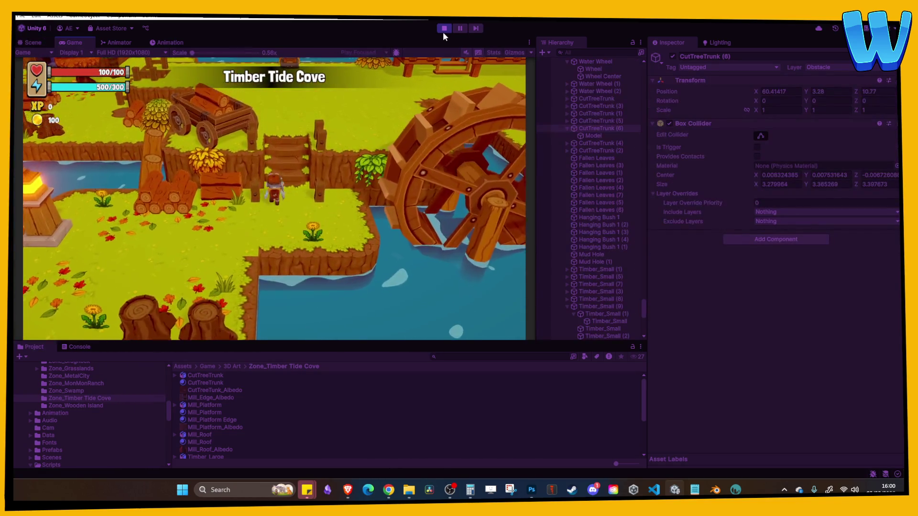
key("d")
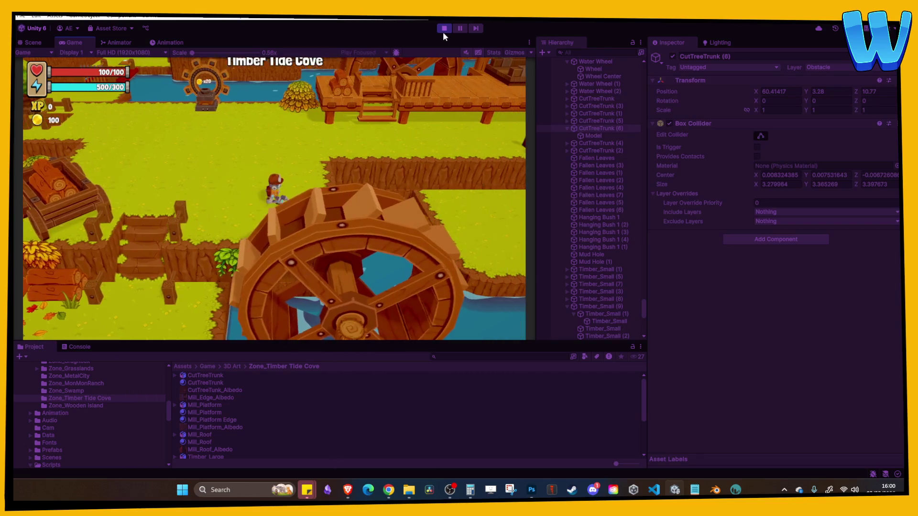
key("d")
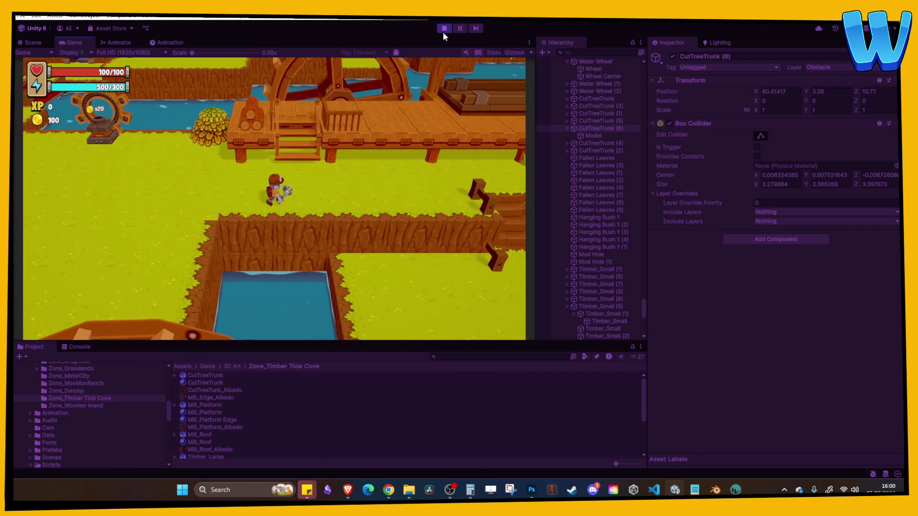
key("d")
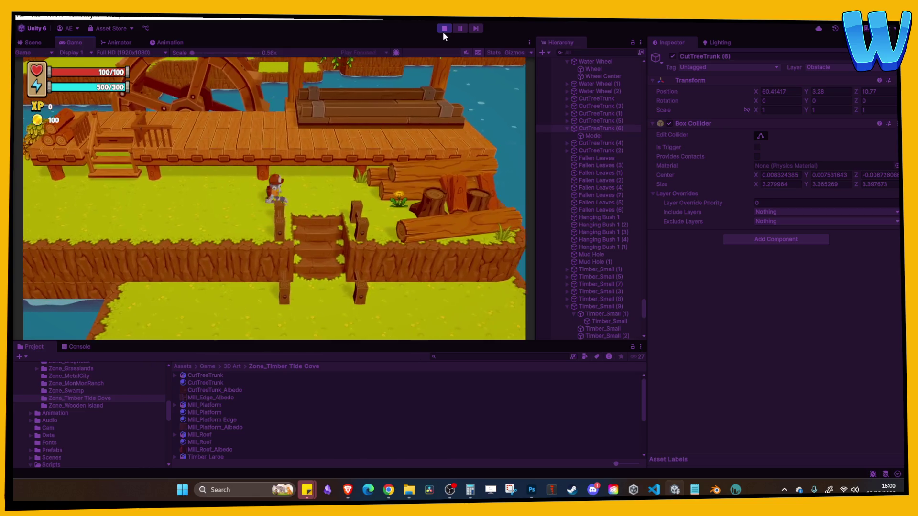
key("d")
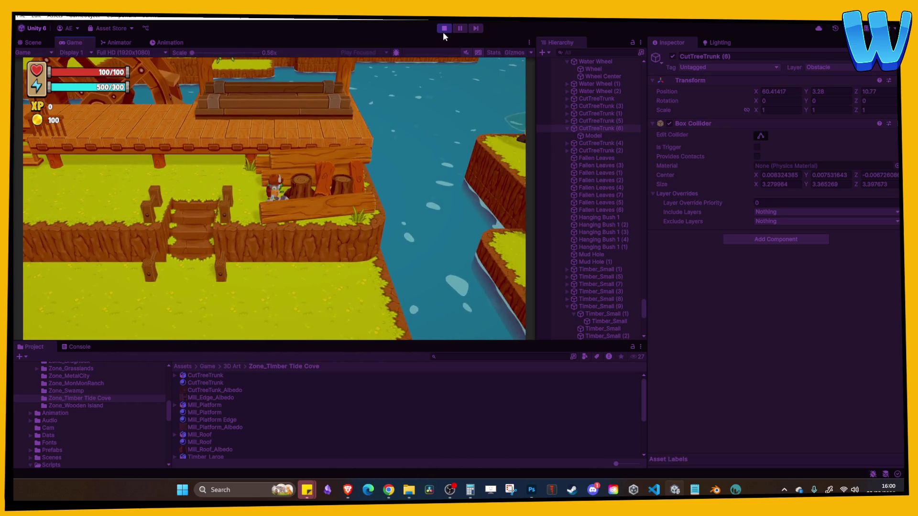
key("w")
key("a")
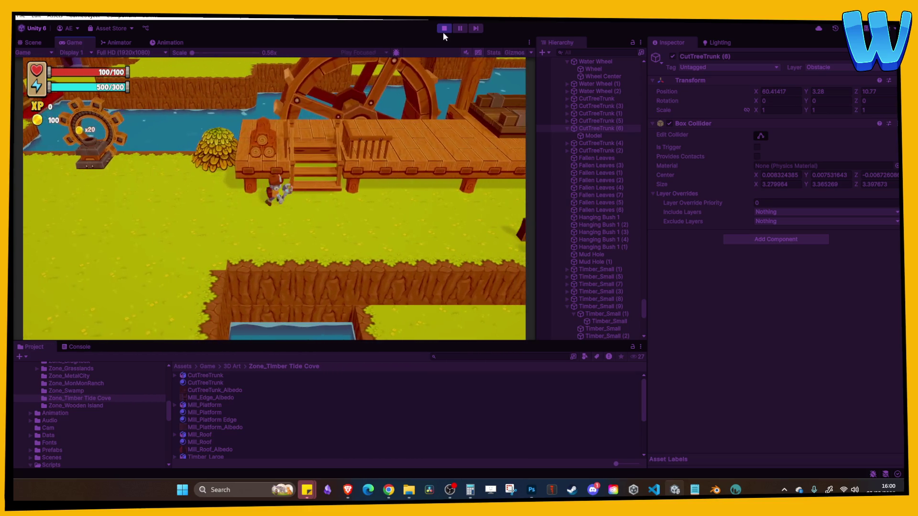
left_click(441, 29)
scroll(201, 207, "down", 5)
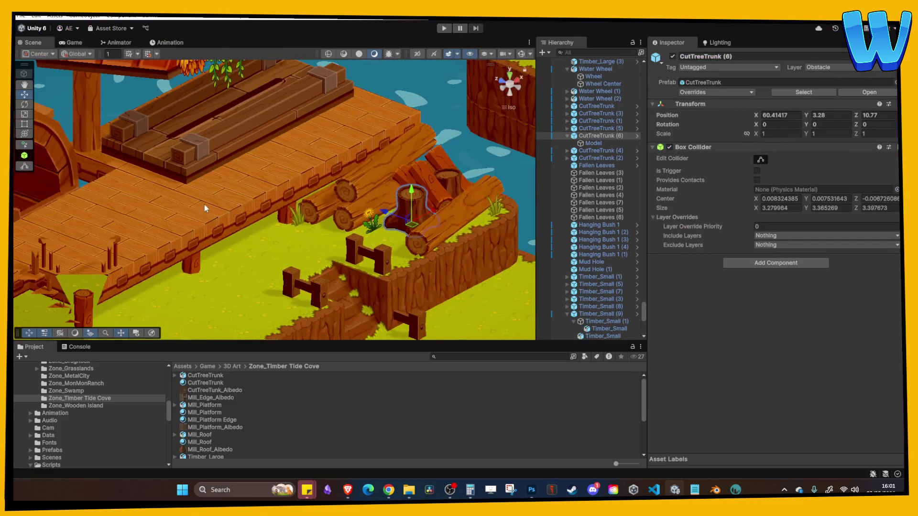
Step: Locate the OakTree source asset from the existing oak tree's Model child
scroll(219, 208, "up", 3)
mouse_move(30, 244)
middle_mouse_down()
mouse_move(288, 222)
mouse_move(237, 200)
middle_mouse_up()
left_click(182, 163)
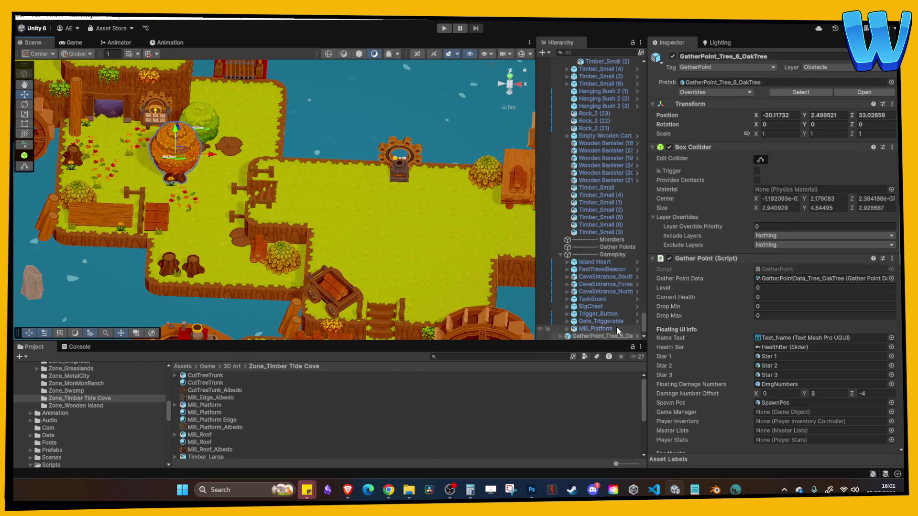
left_click(561, 322)
left_click(584, 329)
left_click(593, 337)
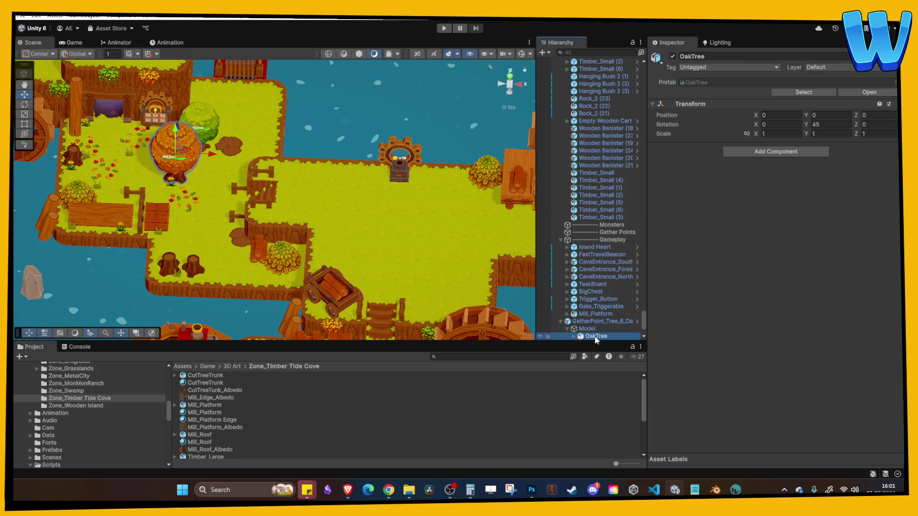
right_click(595, 337)
mouse_move(645, 200)
left_click(441, 213)
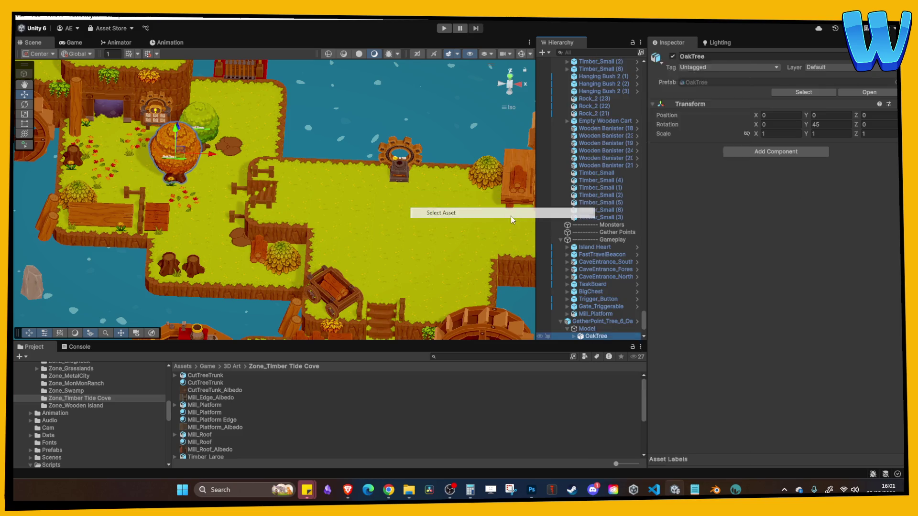
Step: Place a new OakTree beside the dock and move the leaf pile to its base
left_click_drag(208, 421, 231, 228)
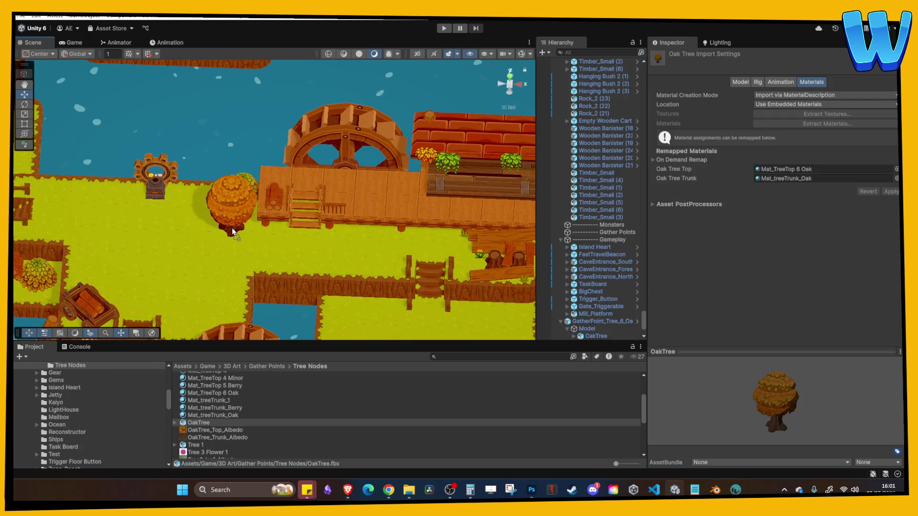
key("f")
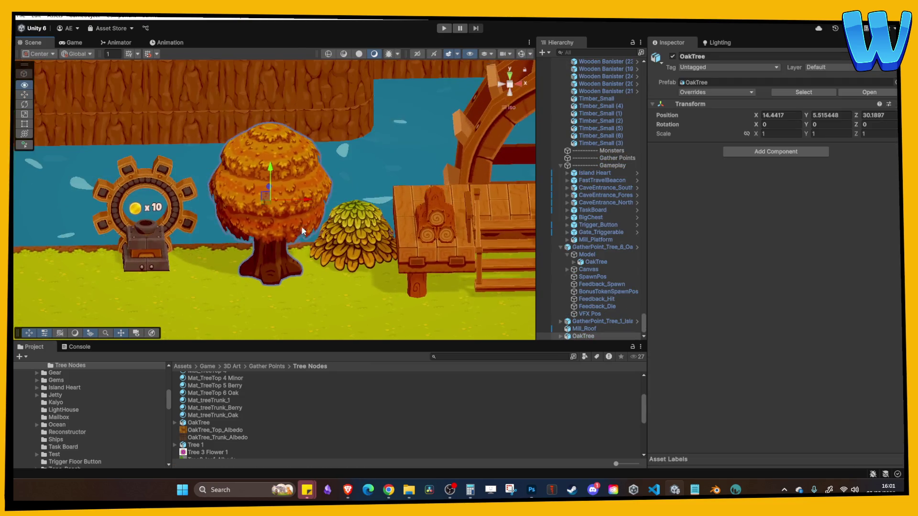
left_click_drag(309, 203, 394, 224)
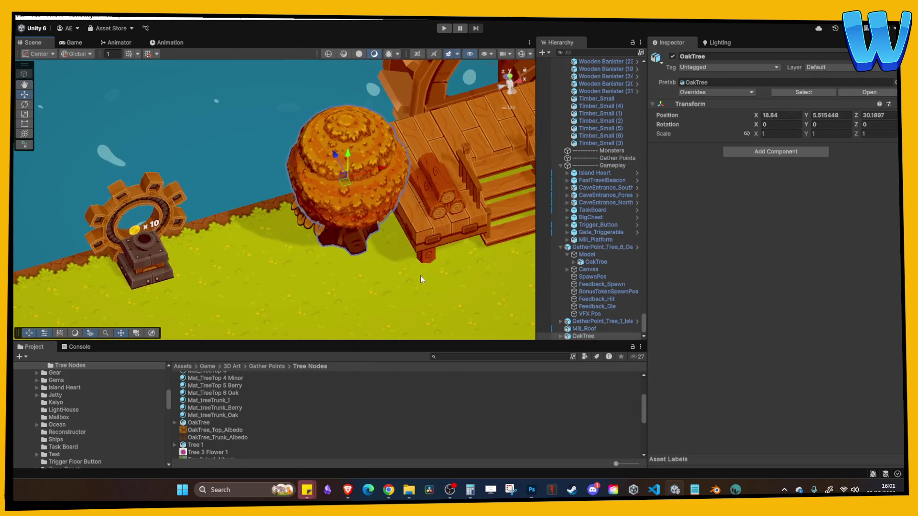
left_click(344, 225)
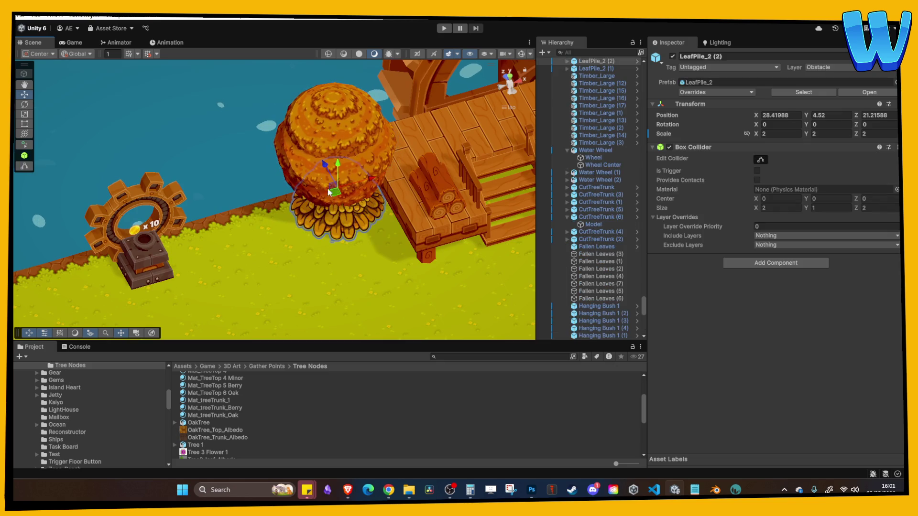
left_click_drag(332, 196, 354, 213)
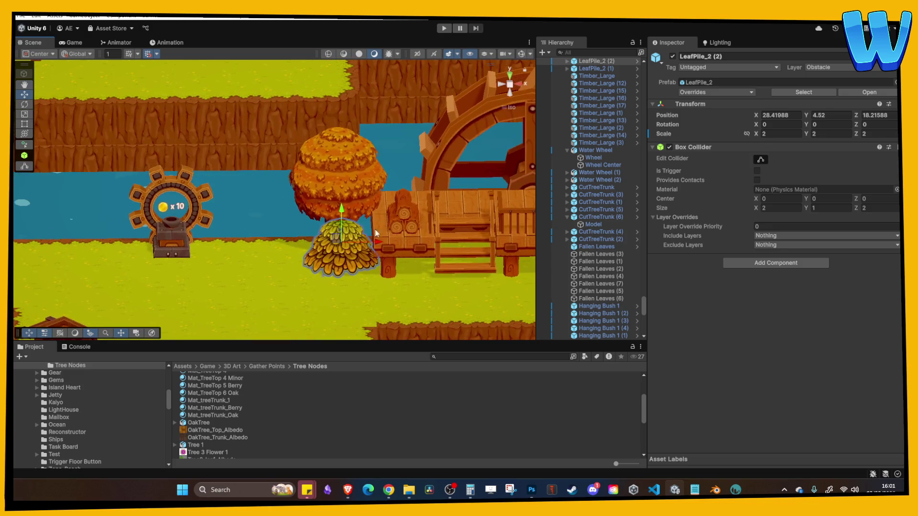
Step: Duplicate the small log as Timber_Small (10) behind the leaf pile at Y 3.92
left_click(407, 225)
key("ctrl+d")
mouse_move(414, 219)
left_mouse_down()
mouse_move(308, 216)
mouse_move(298, 246)
mouse_move(293, 228)
mouse_move(303, 238)
mouse_move(274, 209)
left_mouse_up()
left_click(332, 280)
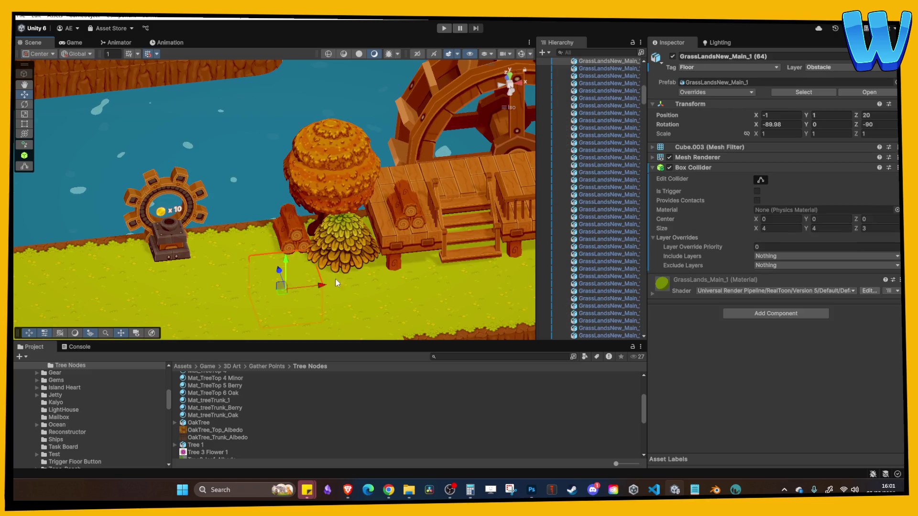
left_click_drag(332, 281, 343, 270, "alt")
scroll(330, 270, "down", 3)
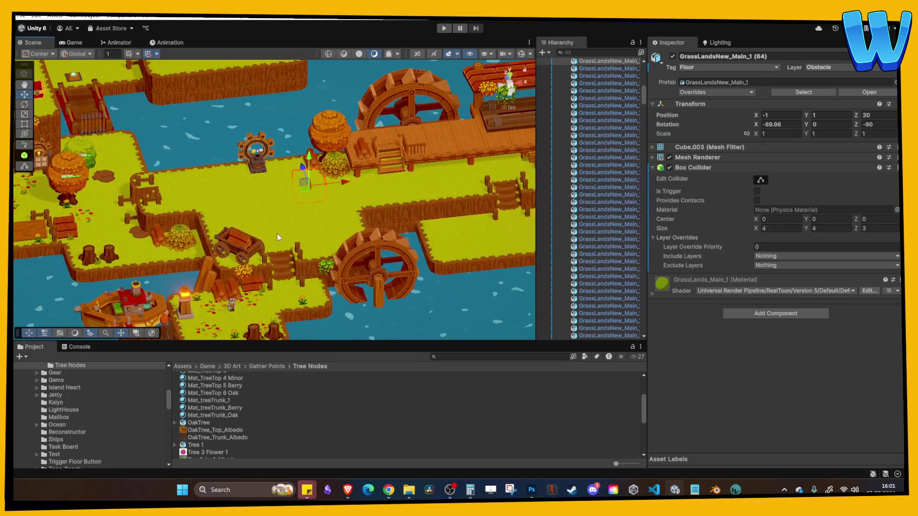
scroll(273, 239, "up", 3)
mouse_move(269, 248)
middle_mouse_down()
mouse_move(249, 224)
mouse_move(324, 253)
middle_mouse_up()
scroll(249, 224, "down", 3)
scroll(263, 233, "up", 3)
left_click(211, 210)
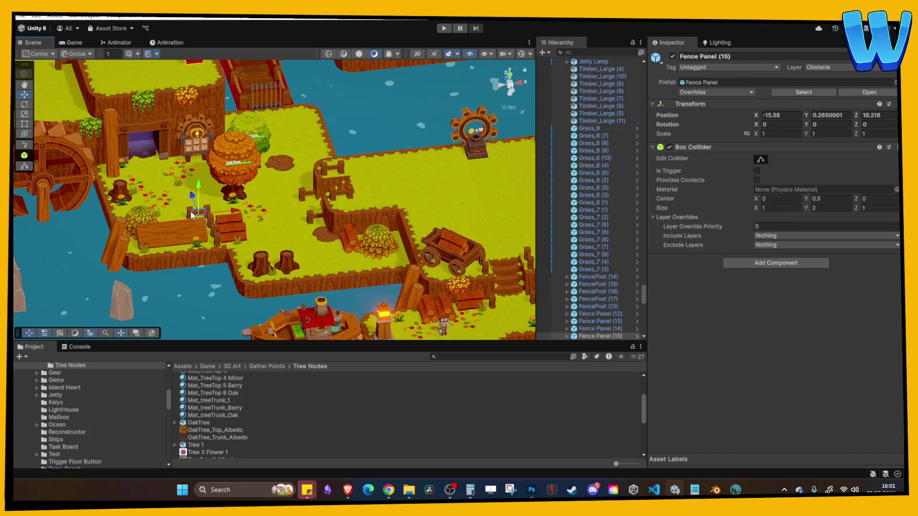
Step: Duplicate the fence posts and space the copies along the fence line beside the logs
key("ctrl+d")
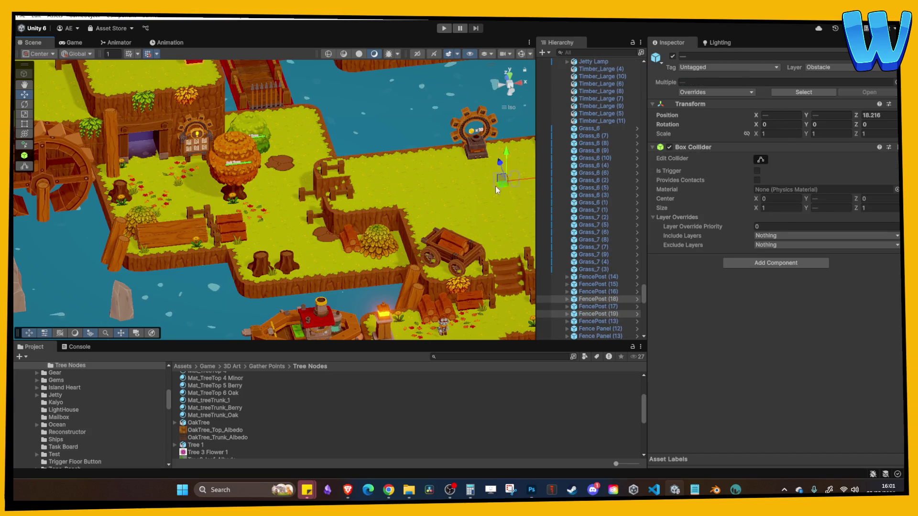
middle_click_drag(500, 184, 357, 181)
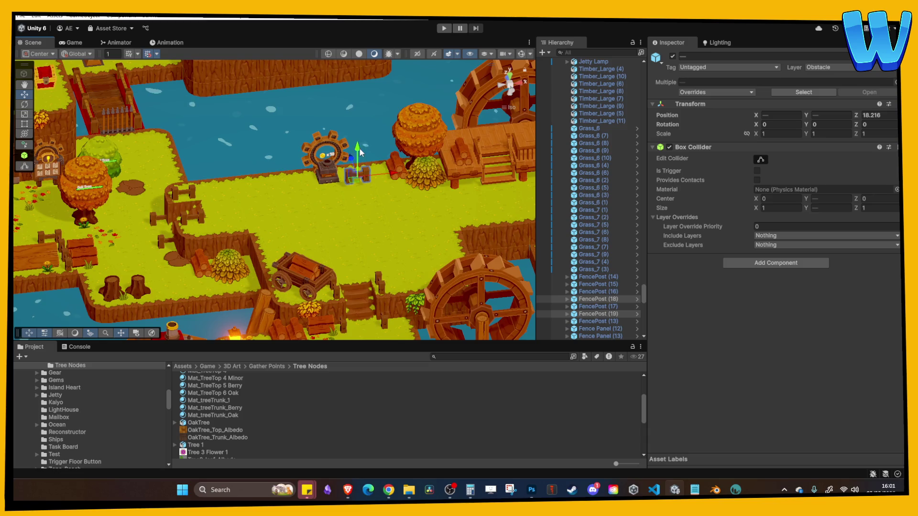
key("f")
mouse_move(309, 197)
left_mouse_down()
mouse_move(379, 190)
mouse_move(346, 176)
mouse_move(343, 194)
left_mouse_up()
scroll(194, 100, "down", 3)
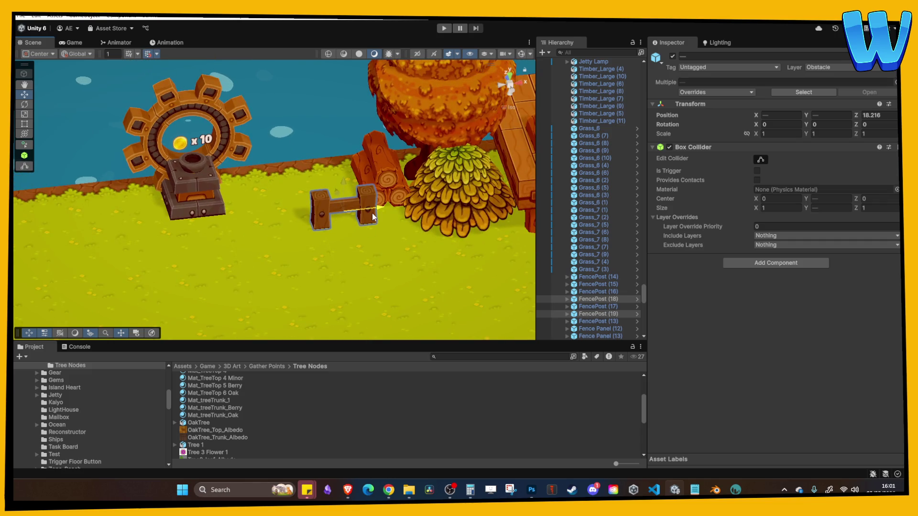
left_click(377, 237)
left_click(305, 207)
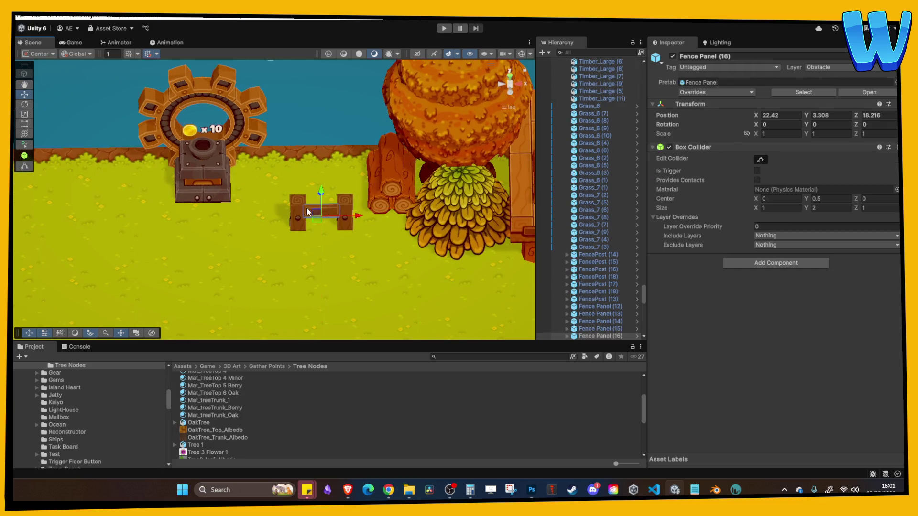
mouse_move(300, 199)
left_mouse_down("alt")
mouse_move(342, 177)
mouse_move(378, 197)
left_mouse_up("alt")
mouse_move(469, 205)
left_mouse_down("alt")
mouse_move(290, 234)
mouse_move(330, 213)
mouse_move(458, 221)
left_mouse_up("alt")
key("ctrl+d")
key("ctrl+d")
key("ctrl+d")
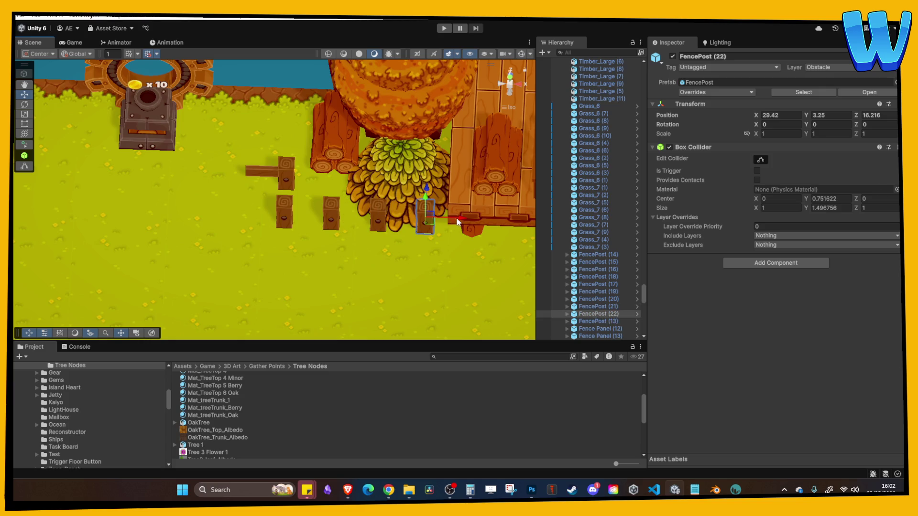
left_click(287, 172)
key("ctrl+d")
left_click_drag(291, 134, 293, 83)
key("ctrl+d")
Step: Stand a fence panel at Rotation Y 90 between the posts and copy it along the row
left_click(268, 176)
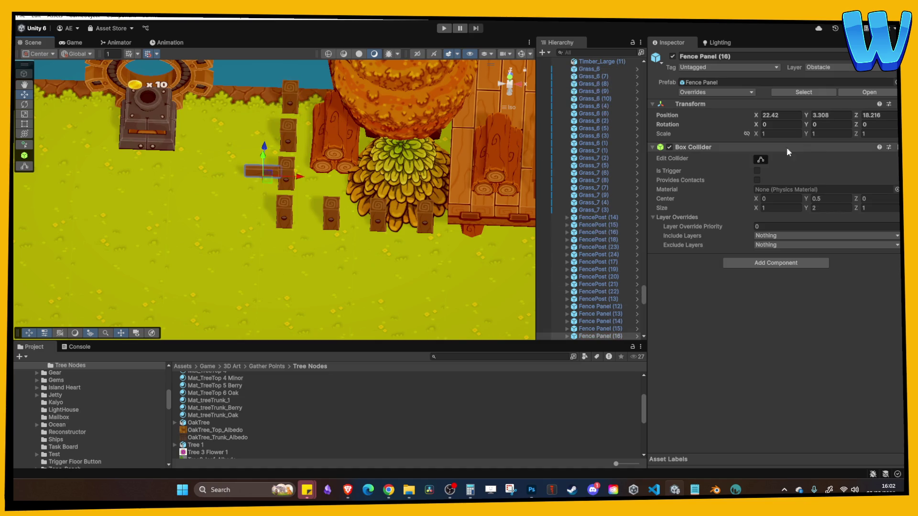
type("90")
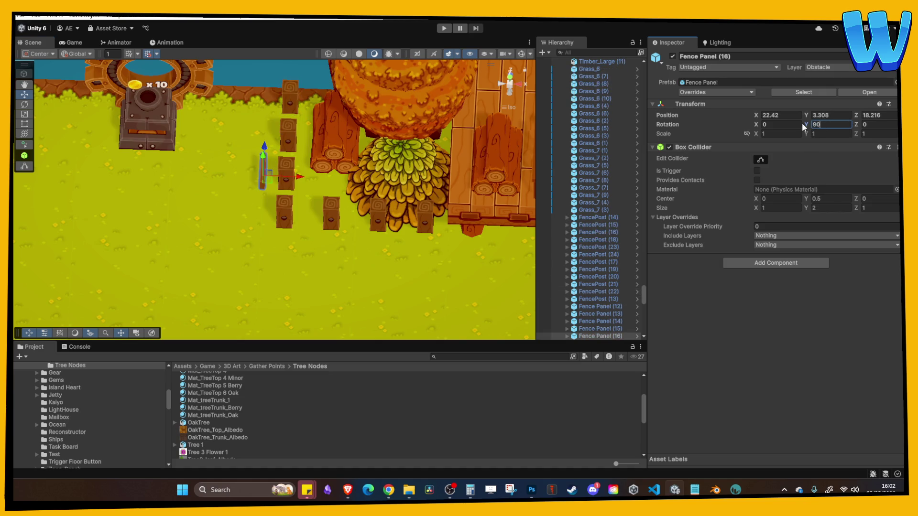
mouse_move(301, 182)
left_mouse_down()
mouse_move(311, 183)
mouse_move(294, 155)
mouse_move(286, 167)
left_mouse_up()
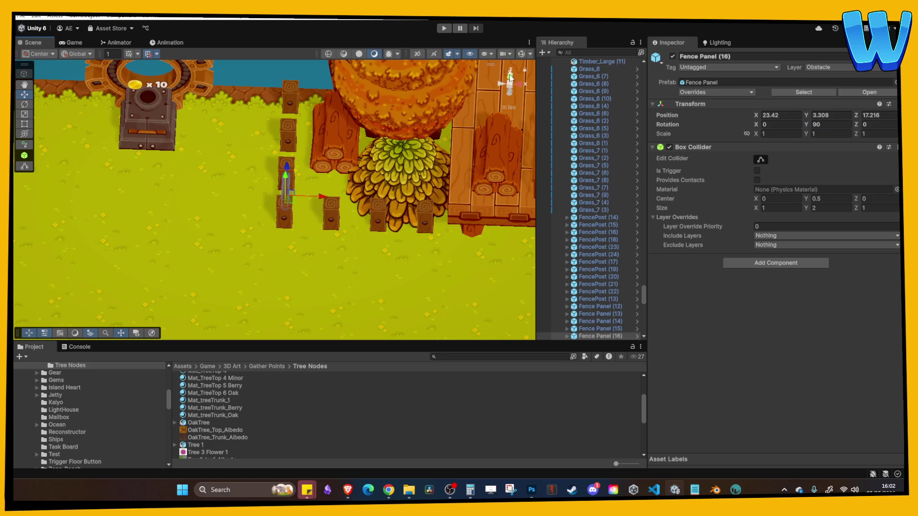
left_click(511, 78)
key("ctrl+d")
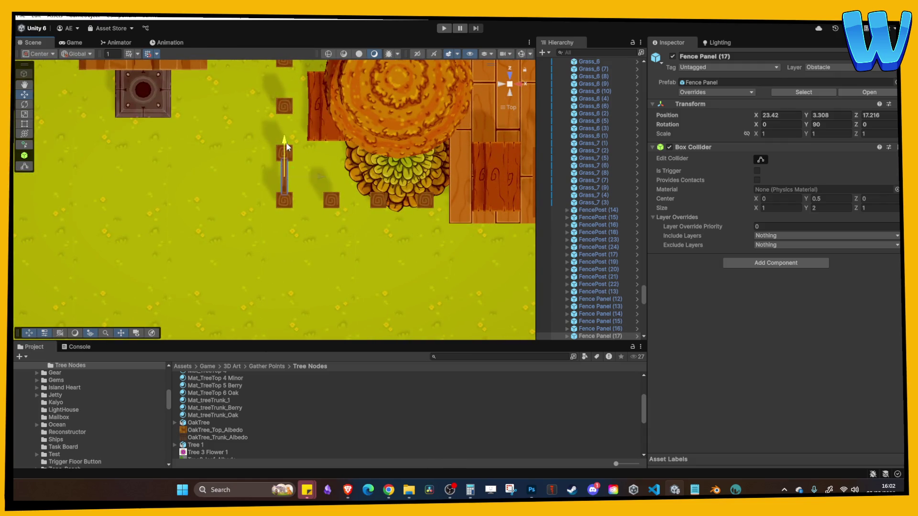
key("ctrl+d")
left_click_drag(285, 144, 287, 95)
middle_click_drag(294, 149, 292, 196)
key("ctrl+d")
mouse_move(292, 196)
left_mouse_down()
mouse_move(284, 220)
mouse_move(315, 225)
left_mouse_up()
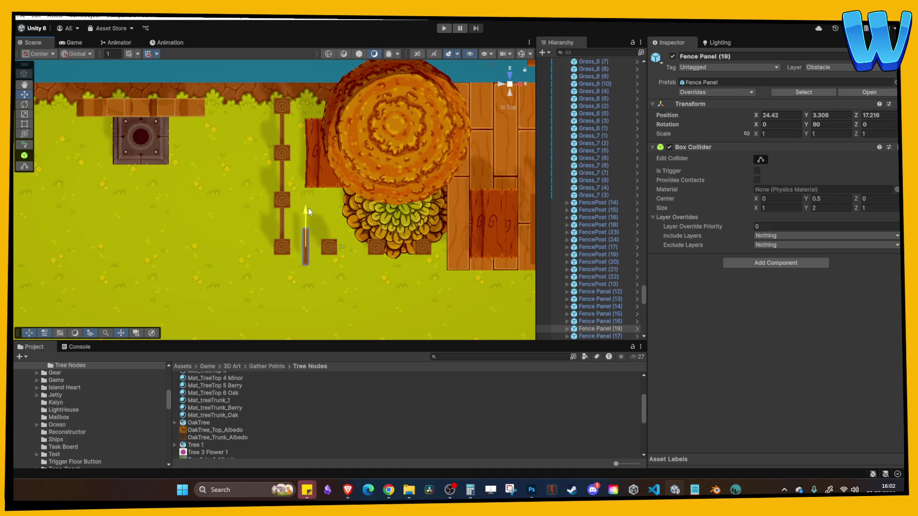
Step: Set the front corner panel to Rotation Y 0 and duplicate it, reaching Fence Panel (22)
double_click(830, 125)
type("0")
key("Return")
left_click(336, 256)
left_click(326, 247)
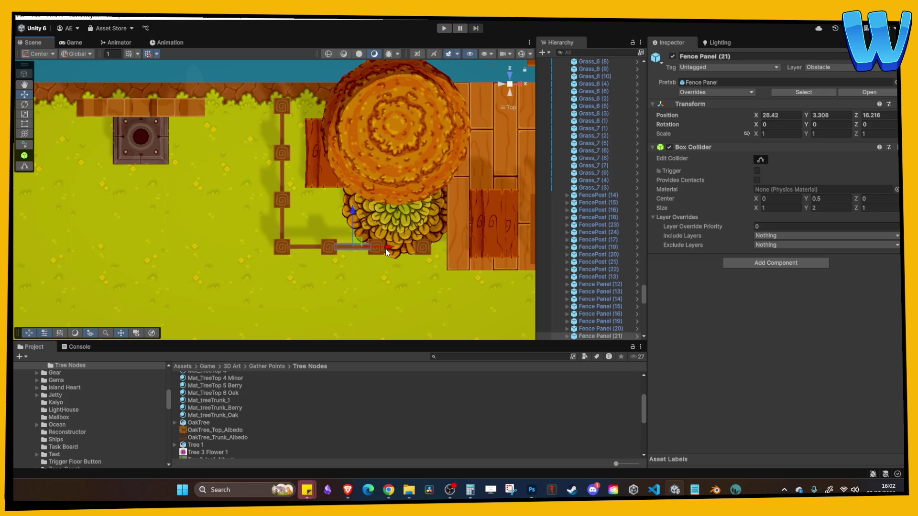
key("ctrl+d")
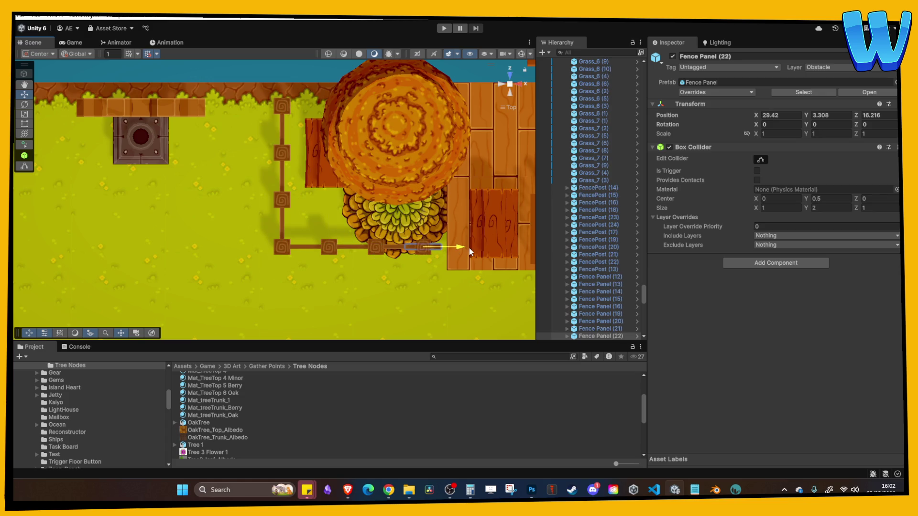
mouse_move(463, 312)
left_mouse_down("alt")
mouse_move(460, 248)
mouse_move(374, 262)
mouse_move(378, 222)
left_mouse_up("alt")
left_click(459, 248)
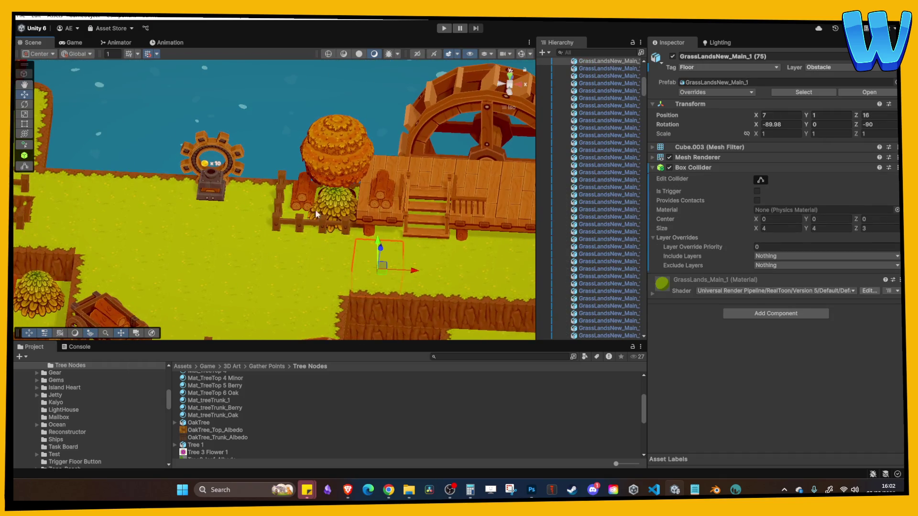
Step: Move the OakTree back 1 unit along Z
left_click(323, 205)
left_click_drag(322, 205, 341, 242, "alt")
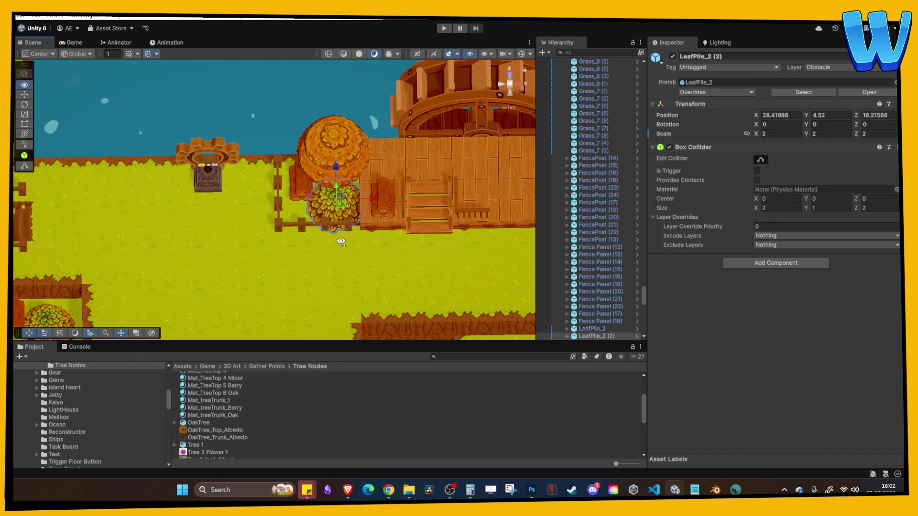
left_click(326, 173)
mouse_move(336, 116)
left_mouse_down("alt")
mouse_move(415, 97)
mouse_move(325, 187)
mouse_move(268, 158)
left_mouse_up("alt")
mouse_move(231, 130)
left_mouse_down()
mouse_move(290, 179)
mouse_move(229, 211)
mouse_move(289, 168)
left_mouse_up()
Step: Turn Timber_Small to Rotation Y 105.73
left_click(291, 179)
left_click(268, 189)
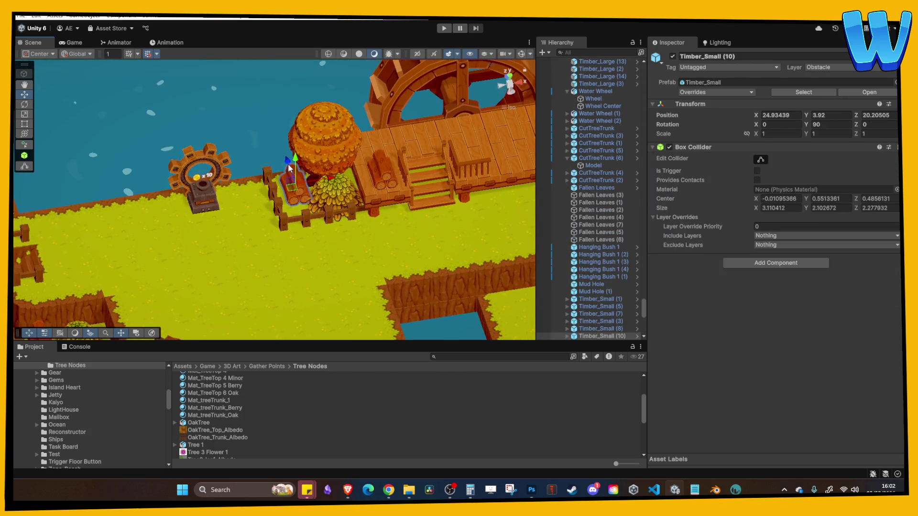
left_click_drag(805, 125, 165, 141)
mouse_move(289, 163)
left_mouse_down("alt")
mouse_move(306, 204)
mouse_move(352, 252)
mouse_move(375, 238)
left_mouse_up("alt")
left_click(351, 253)
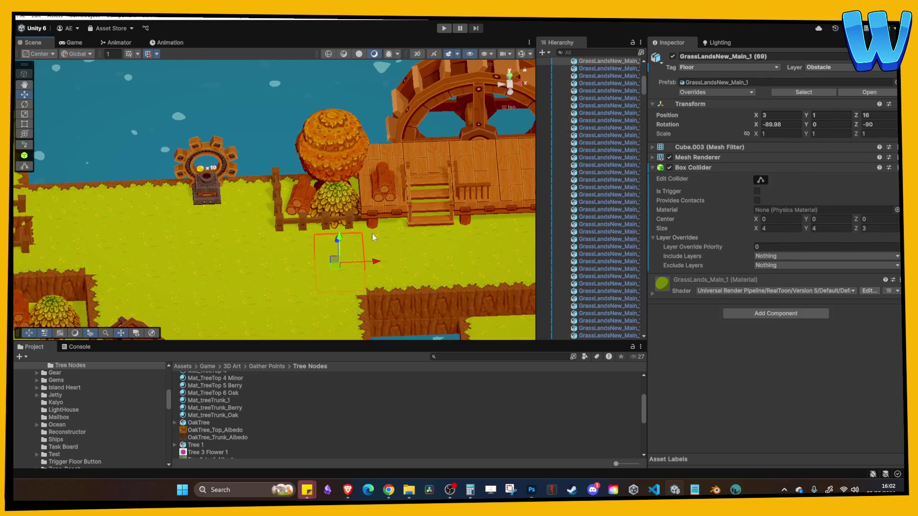
left_click(287, 184)
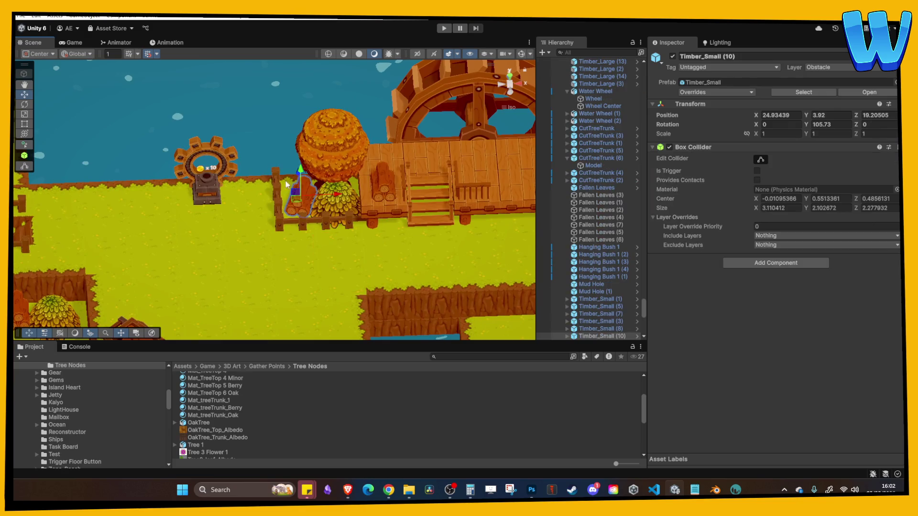
left_click(351, 228)
mouse_move(351, 227)
left_mouse_down("alt")
mouse_move(341, 234)
mouse_move(405, 205)
left_mouse_up("alt")
Step: Set LeafPile_2 scale to 1.36 and slide it right under the oak tree
left_click(336, 200)
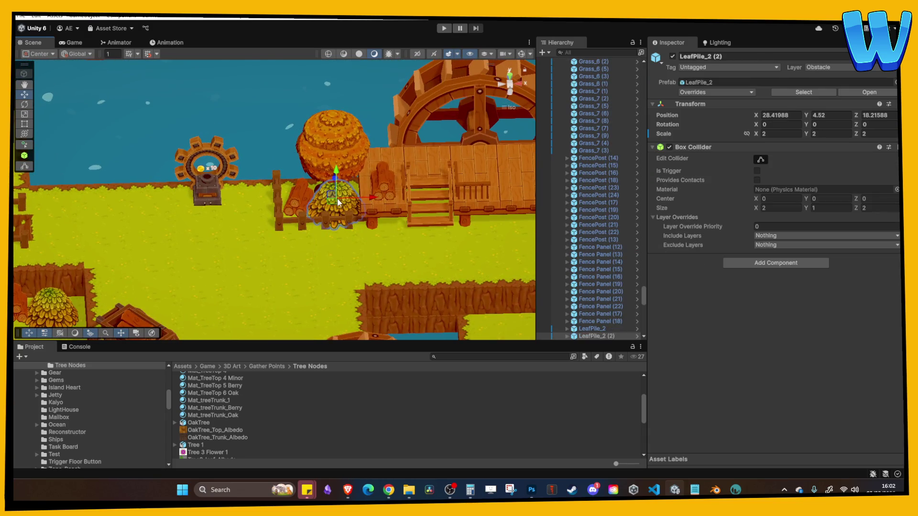
left_click_drag(338, 202, 349, 196, "alt")
left_click(757, 135)
mouse_move(758, 137)
left_mouse_down()
mouse_move(744, 137)
mouse_move(763, 136)
left_mouse_up()
key("f")
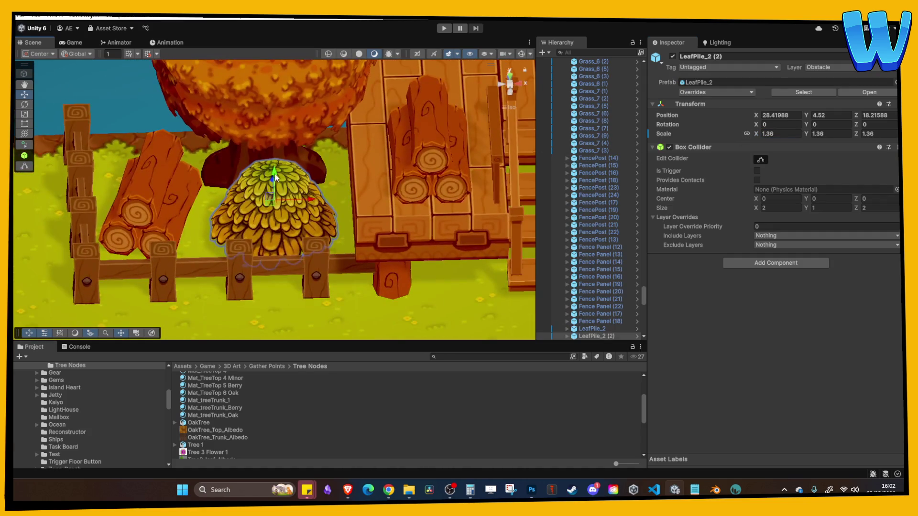
left_click(308, 158)
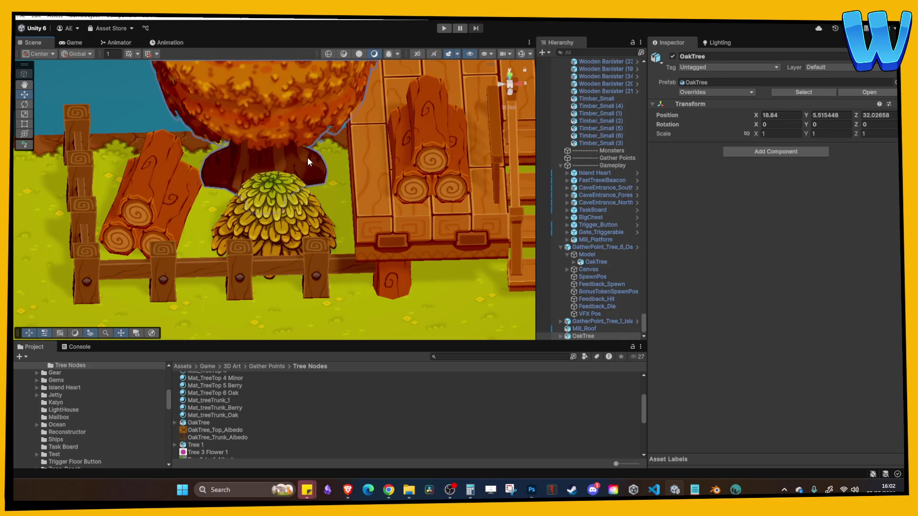
scroll(307, 168, "down", 3)
left_click(293, 210)
left_click_drag(299, 206, 320, 210)
Step: Duplicate Grass_6 into Grass_6 (12) and slide it along X beside the fence
left_click(280, 177)
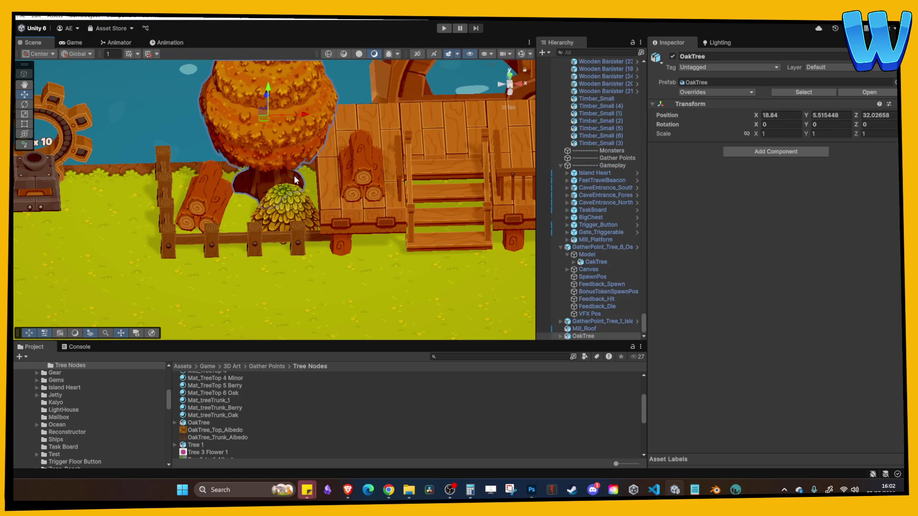
left_click(305, 113)
scroll(344, 194, "down", 2)
scroll(344, 193, "down", 1)
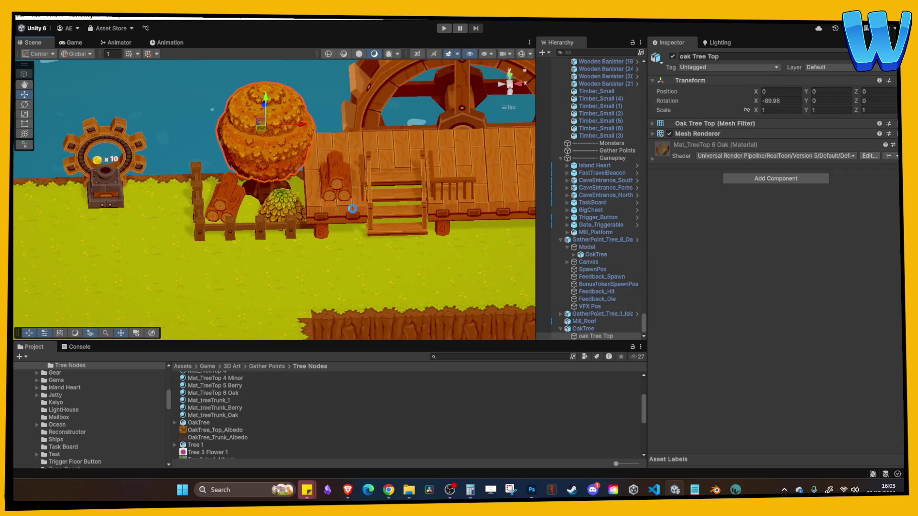
middle_click_drag(445, 241, 419, 213)
scroll(486, 209, "up", 1)
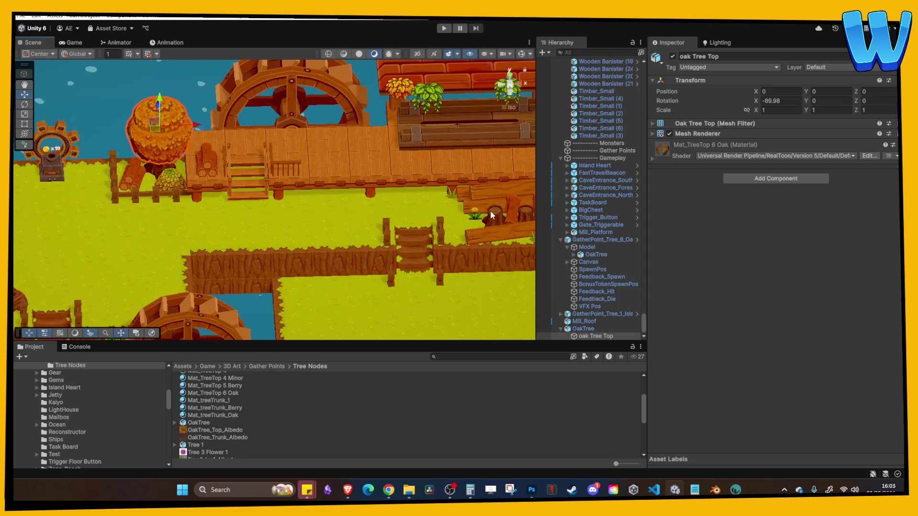
left_click(451, 195)
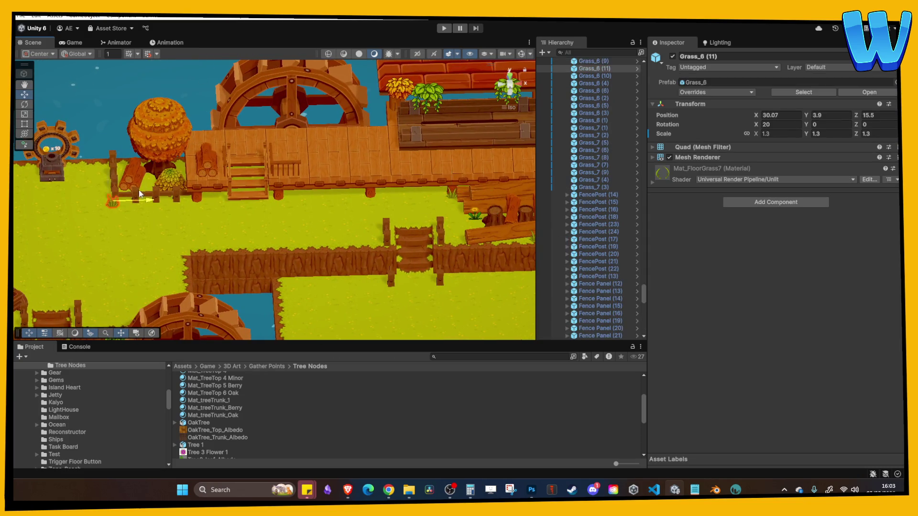
key("f")
scroll(305, 217, "down", 10)
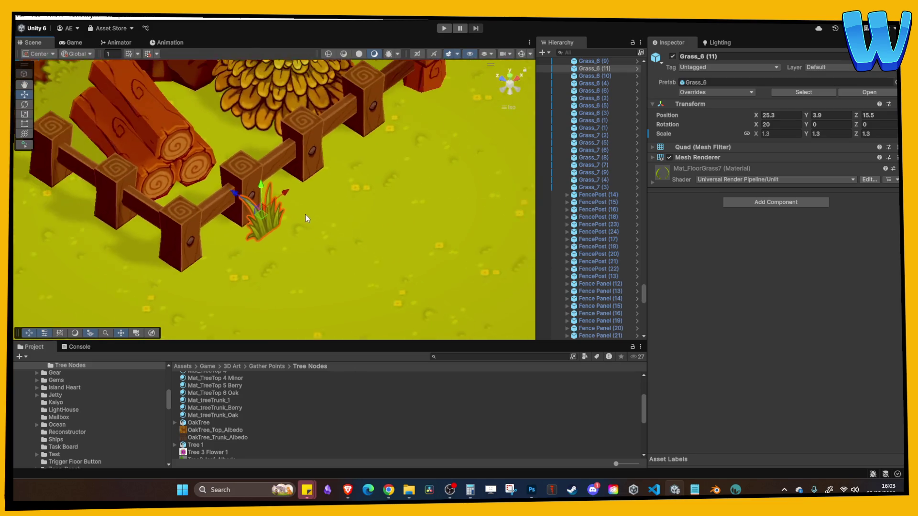
key("ctrl+d")
mouse_move(275, 200)
left_mouse_down()
mouse_move(331, 199)
mouse_move(289, 94)
left_mouse_up()
scroll(323, 179, "down", 5)
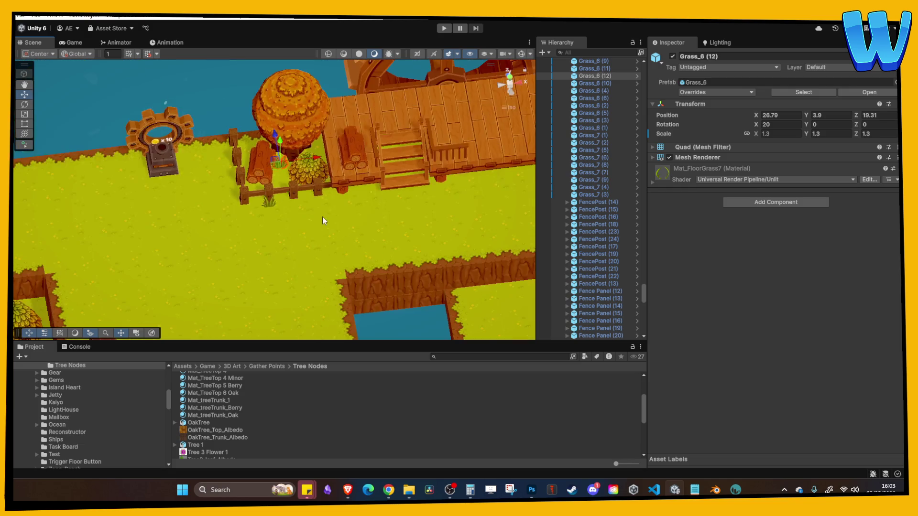
Step: Lower Fallen Leaves (8) onto the ground at 31.3, 3.29, 17.87
left_click(323, 216)
key("f")
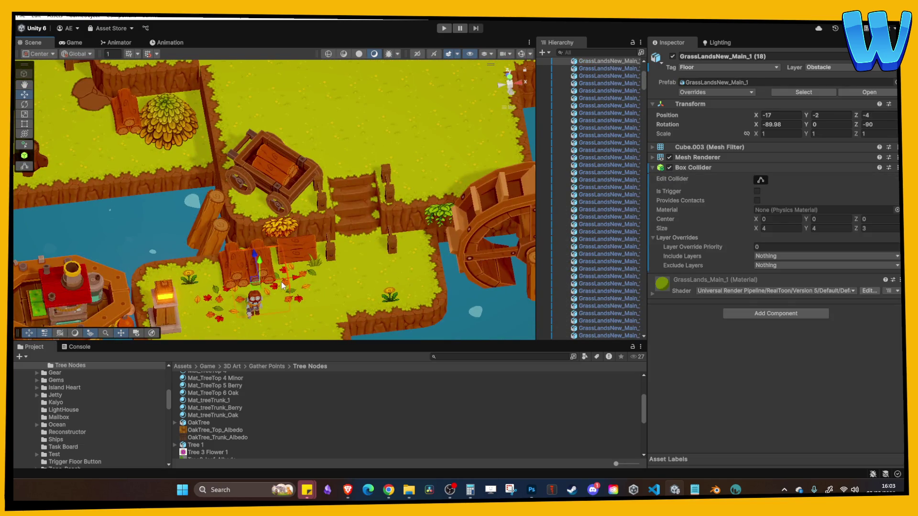
left_click(281, 283)
middle_click_drag(280, 219, 235, 277)
mouse_move(235, 200)
left_mouse_down()
mouse_move(491, 200)
mouse_move(467, 99)
left_mouse_up()
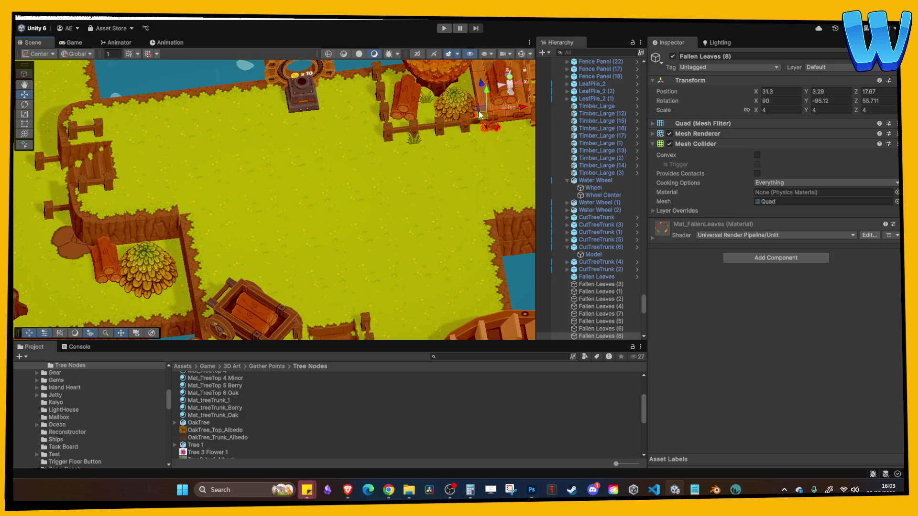
Step: Shift Fallen Leaves (8) left so it sits beside the fence
mouse_move(485, 114)
middle_mouse_down()
mouse_move(458, 116)
mouse_move(418, 144)
middle_mouse_up()
mouse_move(449, 143)
left_mouse_down()
mouse_move(403, 144)
mouse_move(365, 110)
mouse_move(348, 75)
mouse_move(374, 98)
mouse_move(378, 144)
mouse_move(411, 160)
mouse_move(449, 158)
left_mouse_up()
left_click(360, 129)
Step: Duplicate the patch as Fallen Leaves (9) and place it on the grass at 30.34, 3.29, 15.5
left_click(364, 125)
key("ctrl+d")
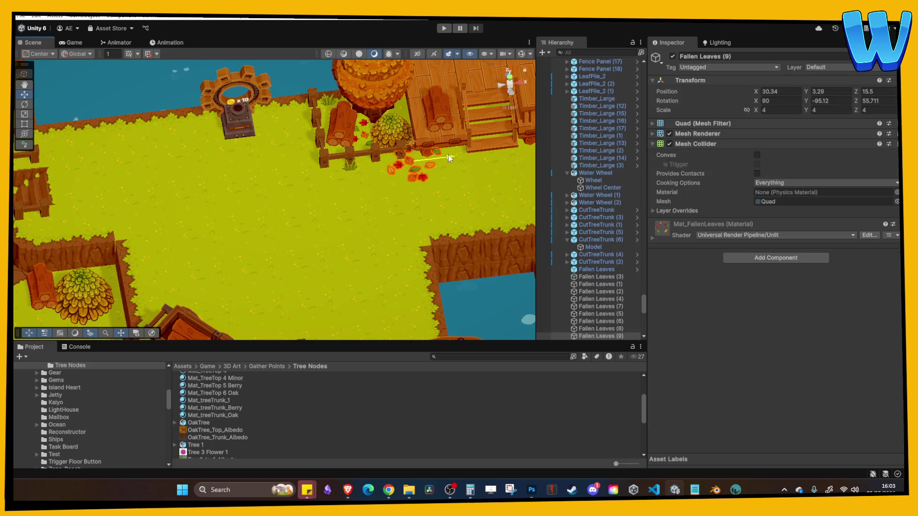
left_click(442, 183)
left_click(416, 177)
middle_click_drag(416, 177, 337, 180)
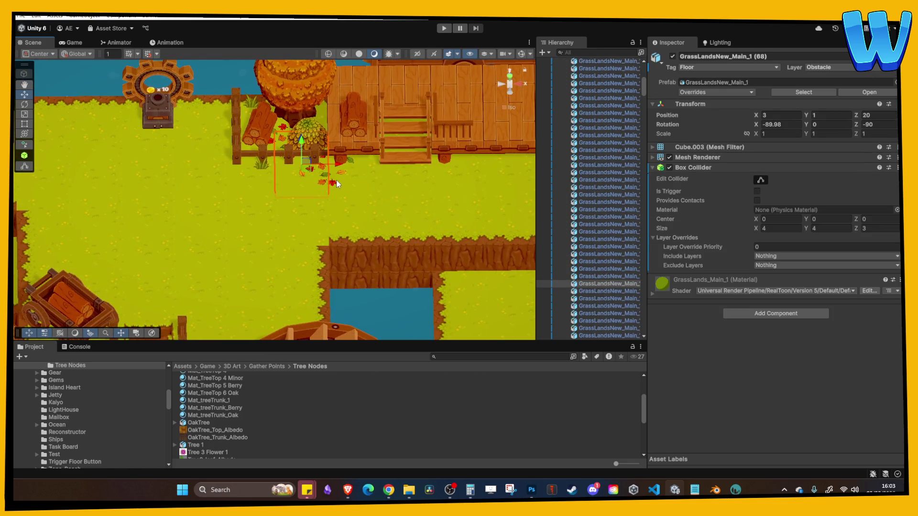
key("ctrl+d")
left_click_drag(333, 183, 316, 197)
mouse_move(314, 182)
middle_mouse_down()
mouse_move(268, 168)
mouse_move(322, 210)
mouse_move(380, 213)
middle_mouse_up()
middle_click_drag(211, 207, 233, 209)
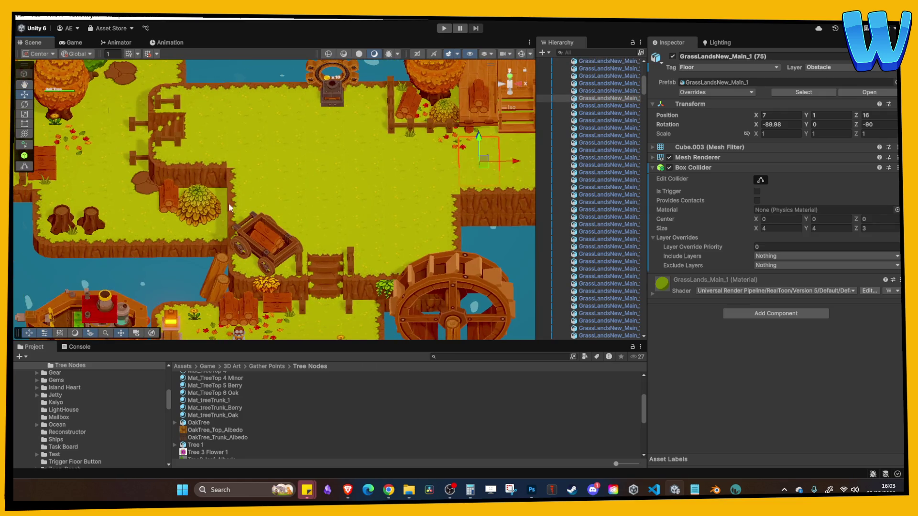
left_click(144, 182)
Step: Move Mud Hole (2) onto the grass surface and right, to 43.81, 3.27, 15.66
key("f")
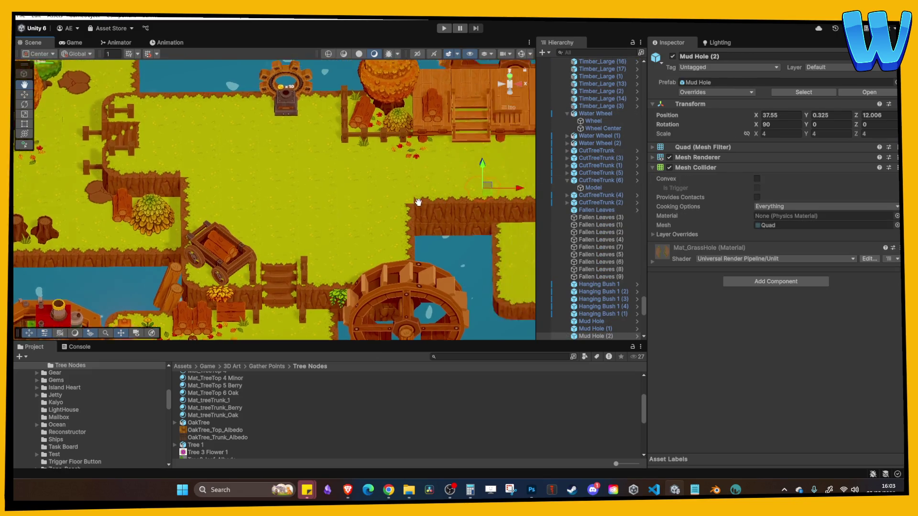
left_click_drag(331, 178, 330, 162)
middle_click_drag(336, 168, 339, 183)
mouse_move(372, 201)
left_mouse_down()
mouse_move(418, 202)
mouse_move(401, 182)
mouse_move(391, 145)
mouse_move(391, 157)
left_mouse_up()
left_click(414, 217)
middle_click_drag(431, 183, 382, 179)
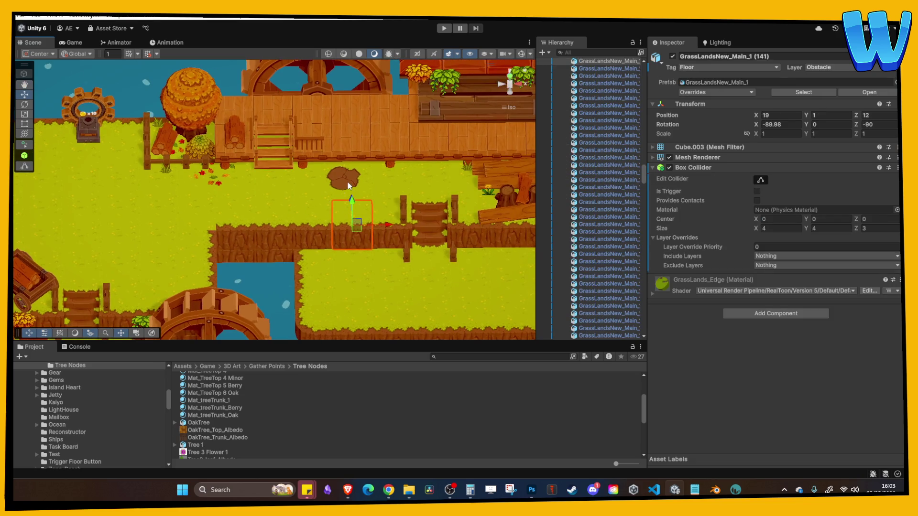
Step: Duplicate it as Mud Hole (3), rotate it about 53 degrees, and place it at 24.7, 3.27, 12.03
left_click(342, 176)
key("ctrl+d")
mouse_move(342, 176)
left_mouse_down()
mouse_move(202, 183)
mouse_move(173, 163)
left_mouse_up()
middle_click_drag(173, 162, 263, 168)
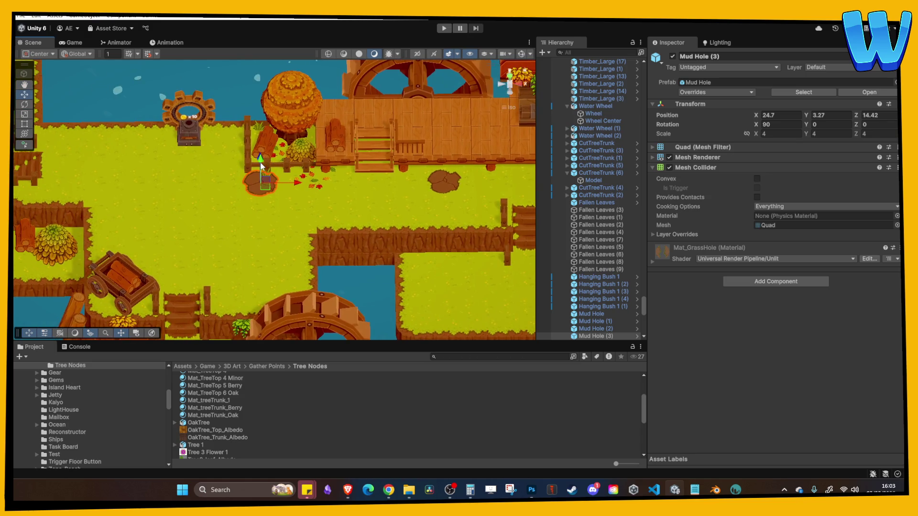
scroll(262, 170, "up", 3)
left_click_drag(806, 124, 193, 185)
left_click(372, 194)
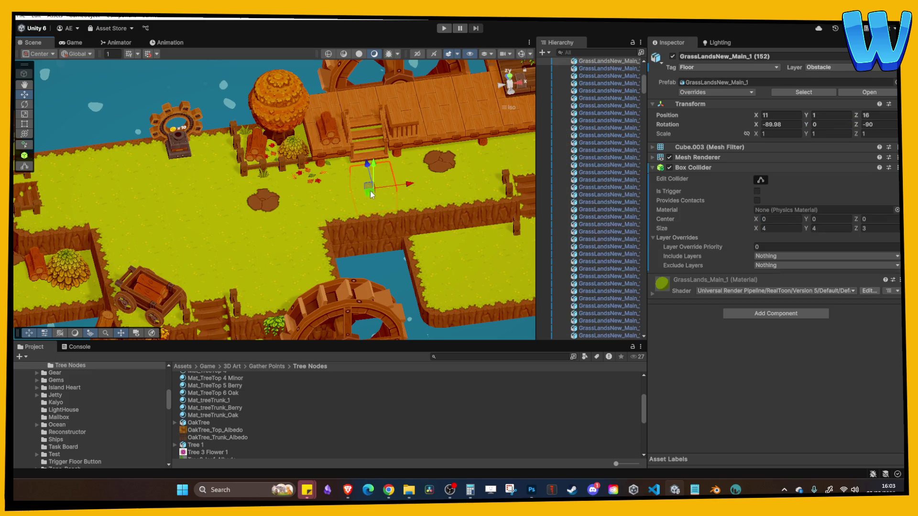
left_click(271, 201)
left_click_drag(271, 201, 277, 222)
left_click(315, 196)
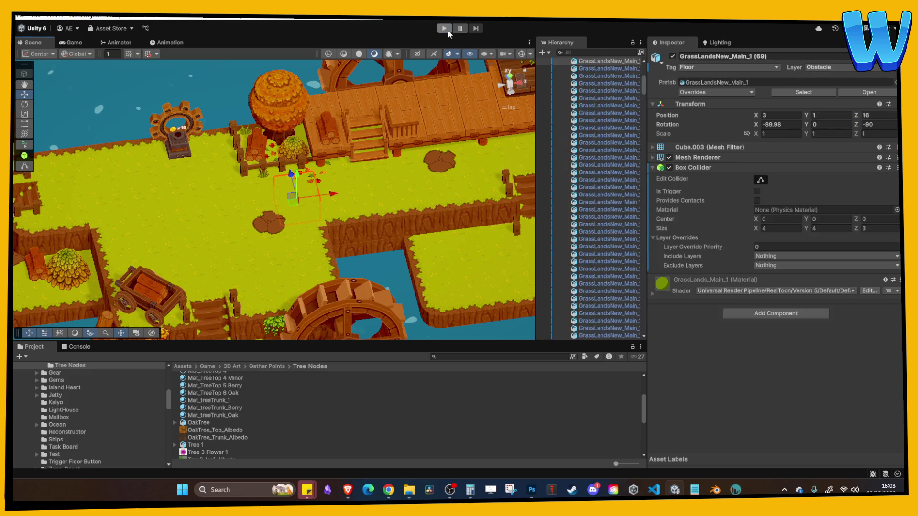
Step: Enter Play mode with the Game view maximized
left_click(444, 29)
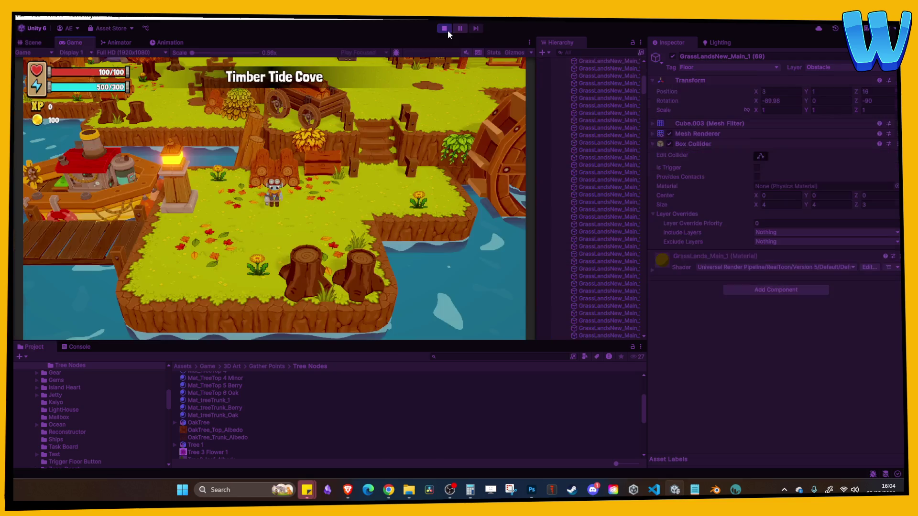
left_click(529, 42)
left_click(545, 75)
Step: Walk the character up the stairs and along the boardwalk to the stacked planks
key("w")
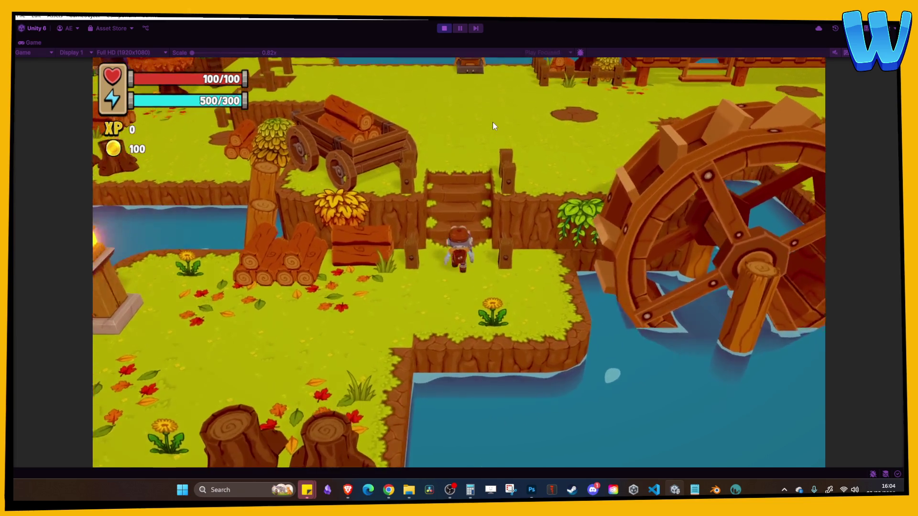
key("d")
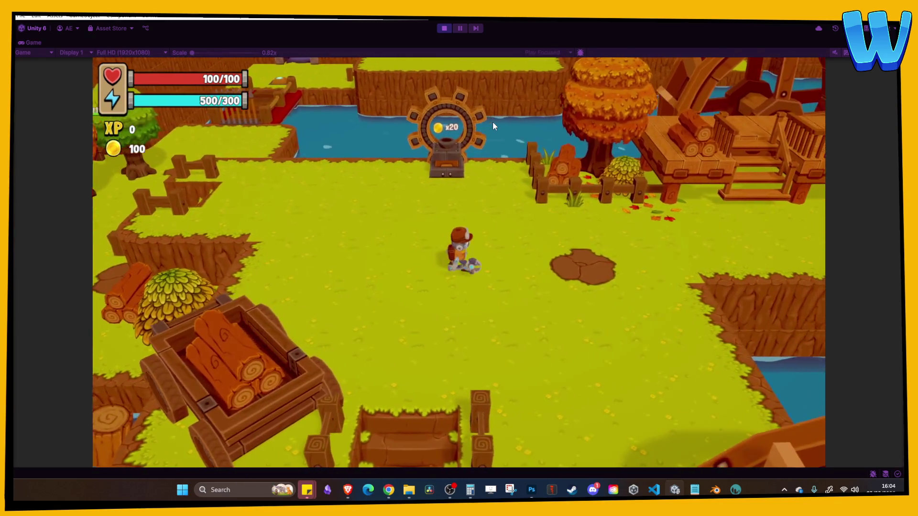
key("d")
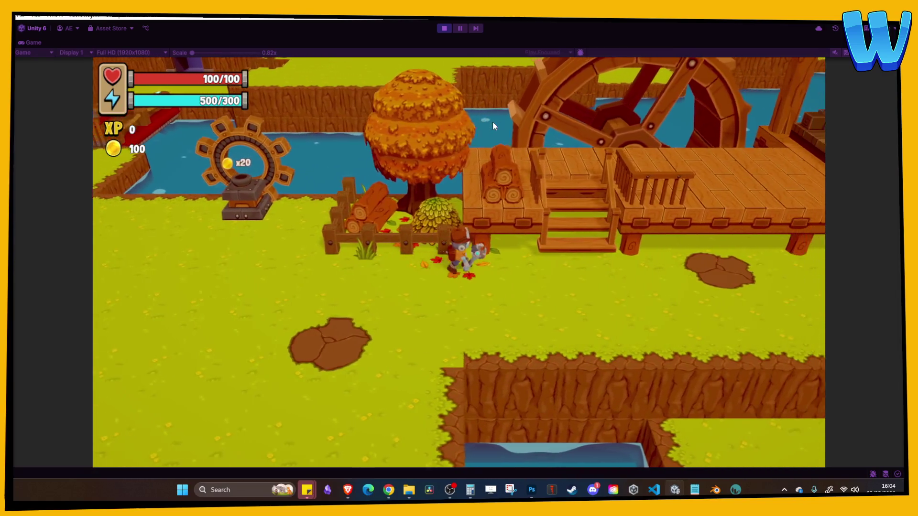
key("d")
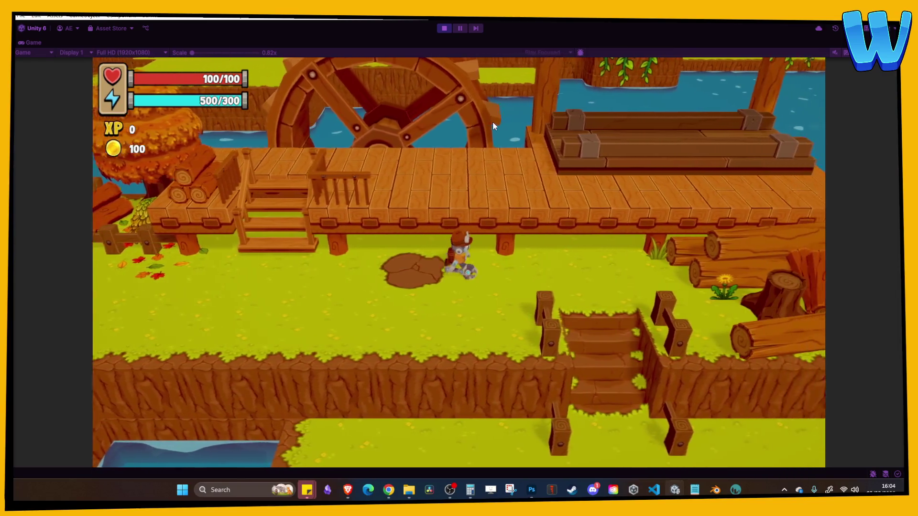
key("a")
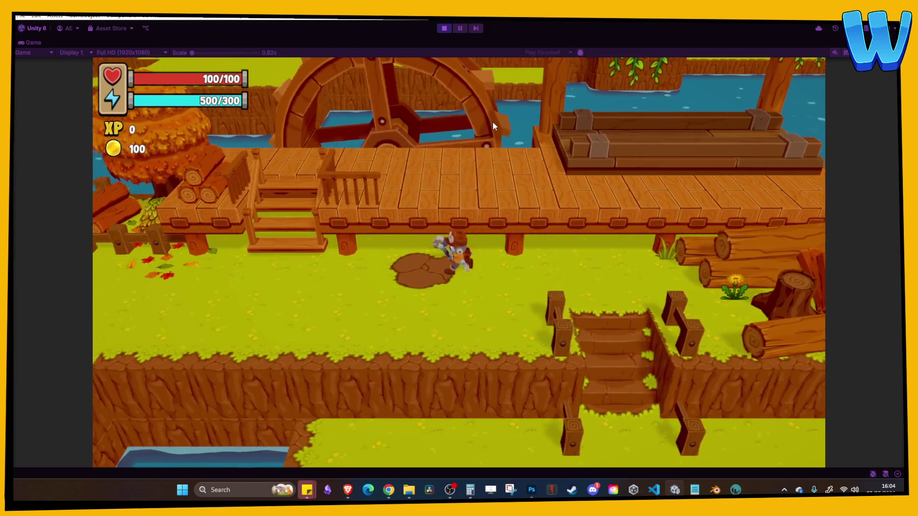
key("w")
key("d")
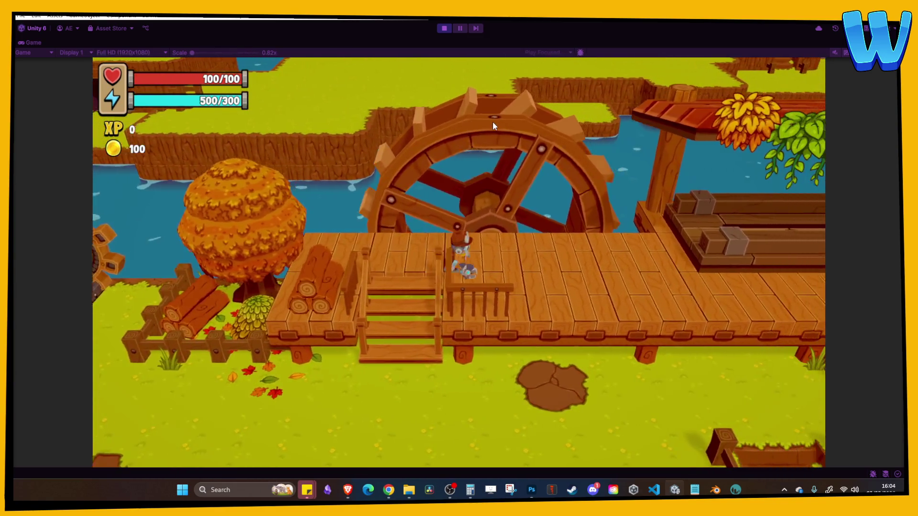
key("d")
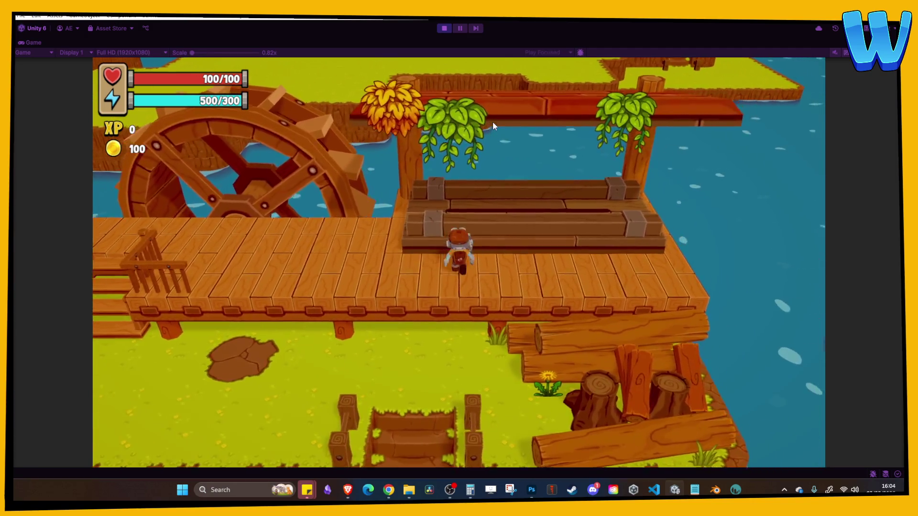
key("a")
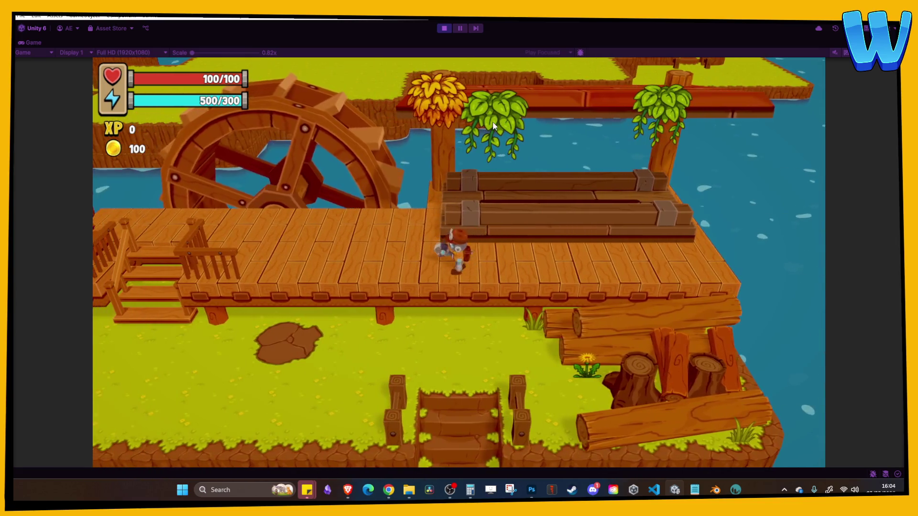
key("d")
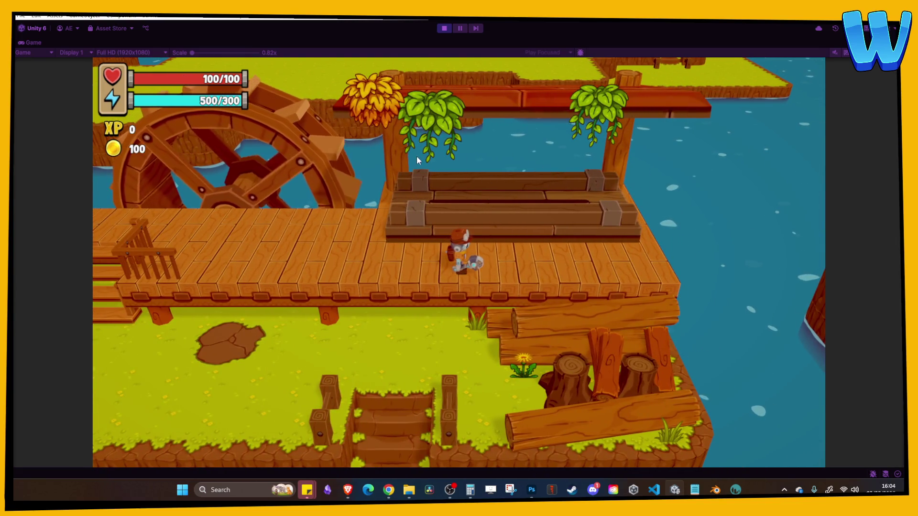
Step: Walk back along the boardwalk, down the stairs across the grass, then exit Play mode
key("a")
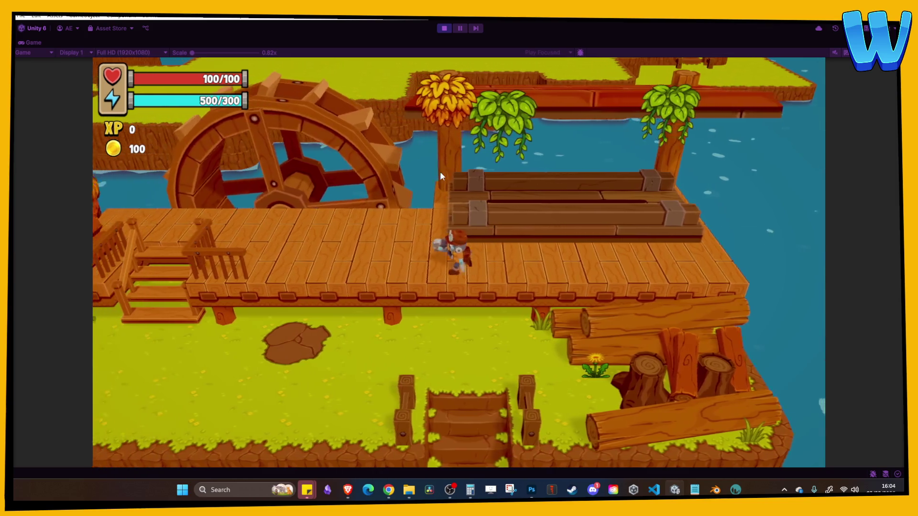
key("d")
key("a")
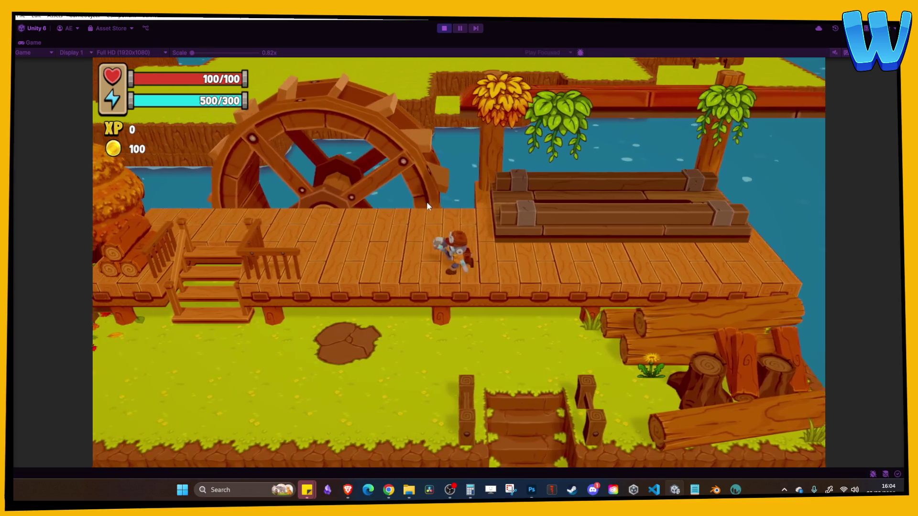
key("w")
key("d")
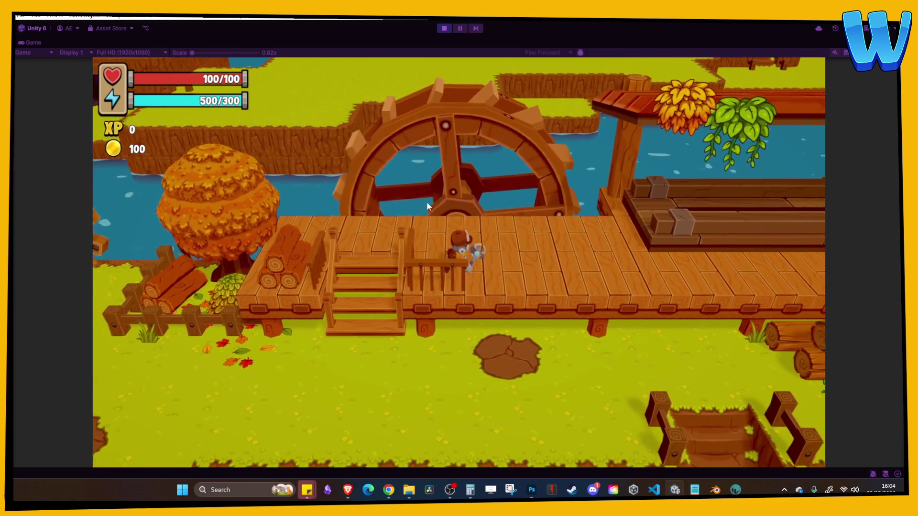
key("d")
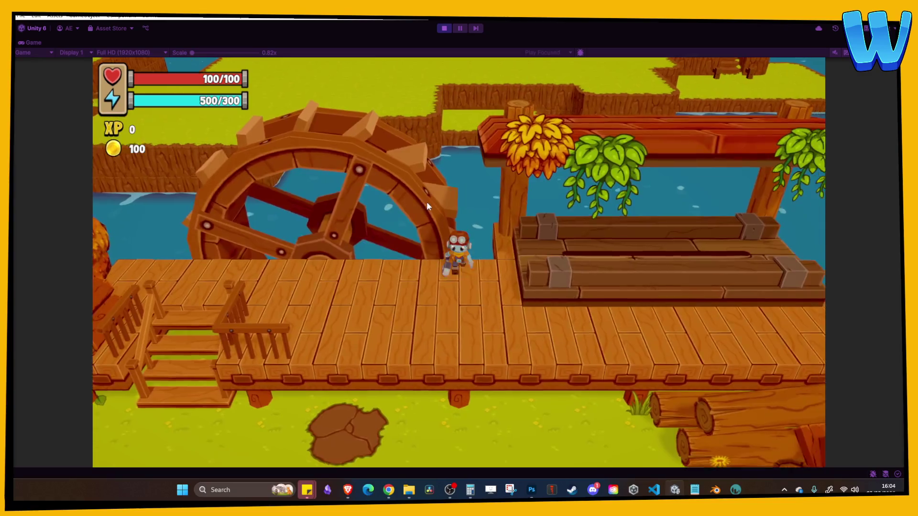
key("s")
key("a")
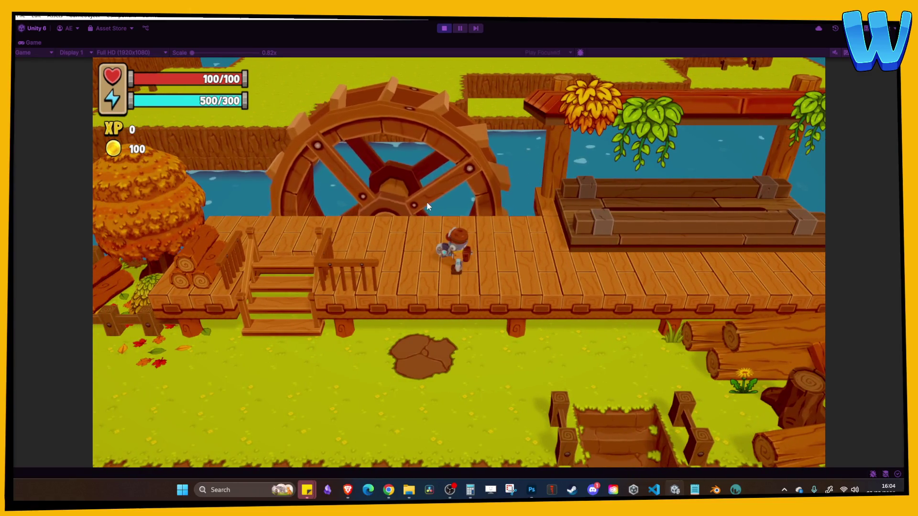
key("a")
key("s")
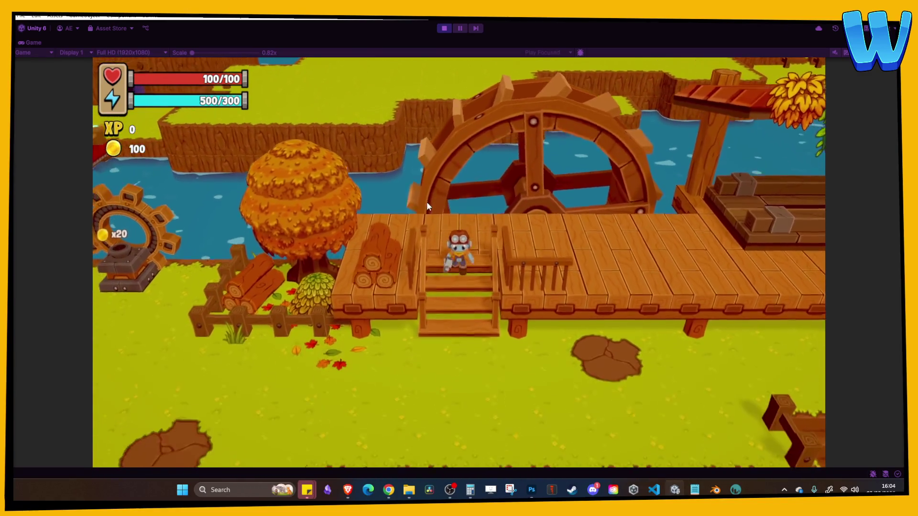
key("a")
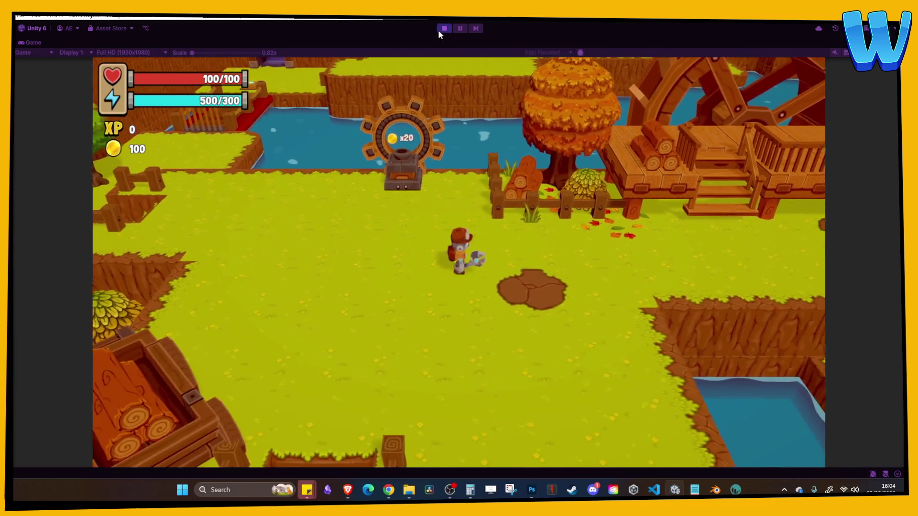
left_click(441, 29)
key("f")
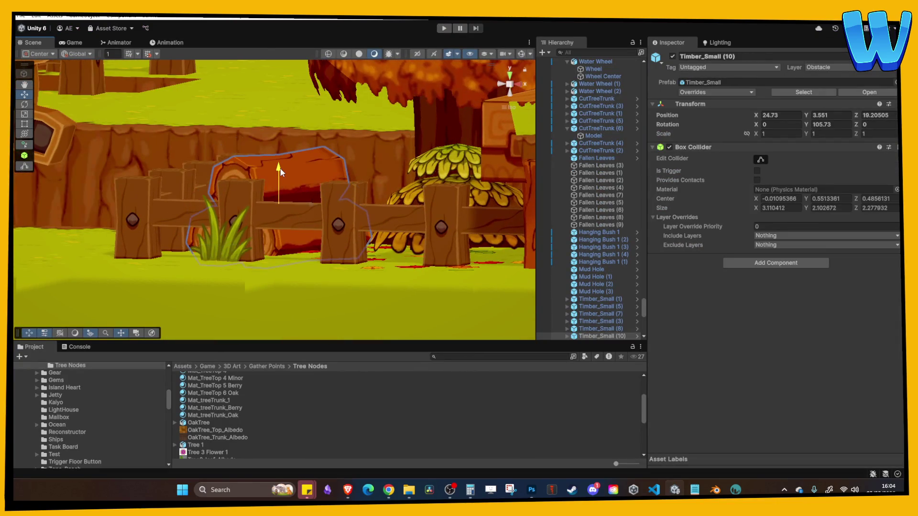
Step: Duplicate Fallen Leaves (9) and place the copy beside the log pile
left_click(289, 126)
left_click_drag(288, 125, 391, 201, "alt")
scroll(391, 201, "down", 8)
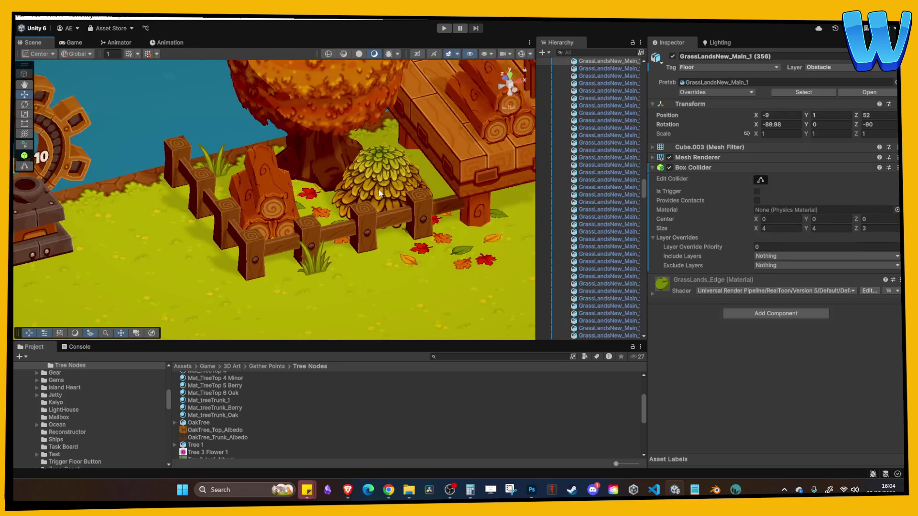
left_click(356, 232)
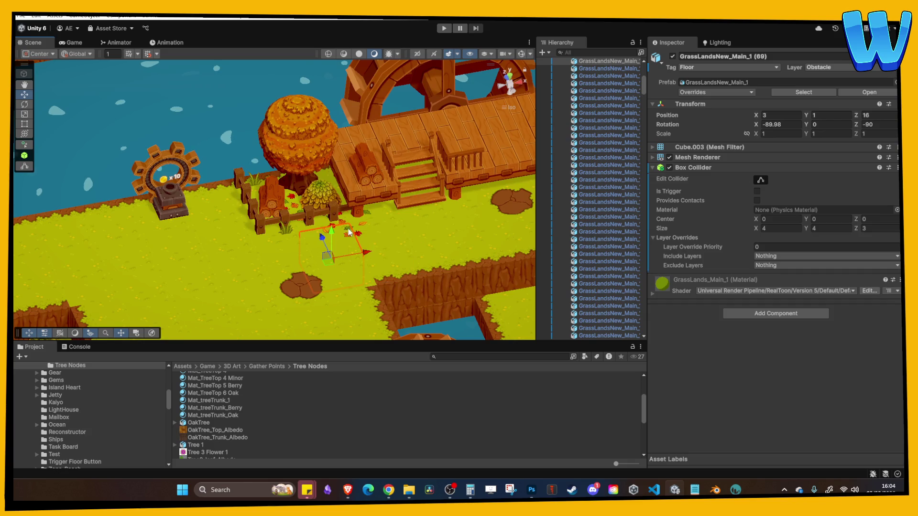
left_click(338, 216)
left_click(340, 213)
key("ctrl+d")
left_click_drag(361, 221, 487, 200)
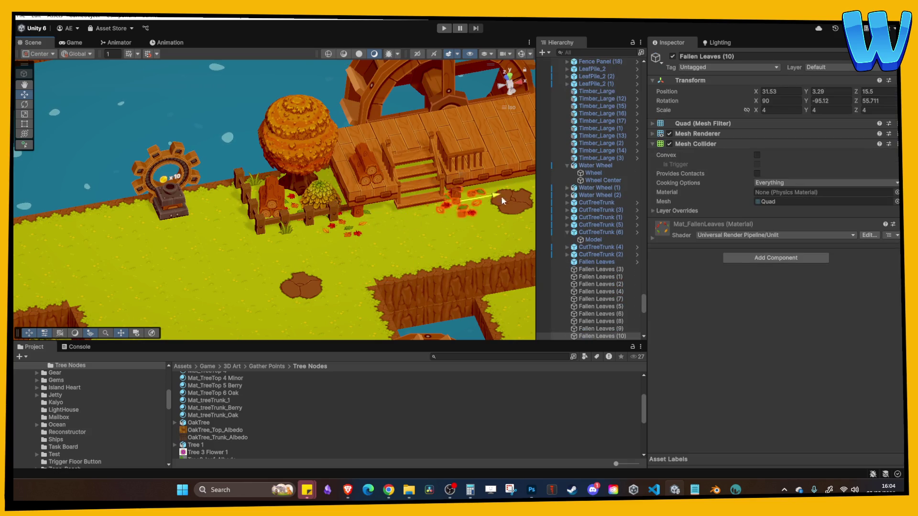
middle_click_drag(487, 200, 325, 213)
mouse_move(323, 214)
left_mouse_down()
mouse_move(449, 191)
mouse_move(409, 185)
mouse_move(541, 193)
left_mouse_up()
Step: Duplicate again as Fallen Leaves (11), rotated to Y -191.79 at X 48.13 by the stumps
key("ctrl+d")
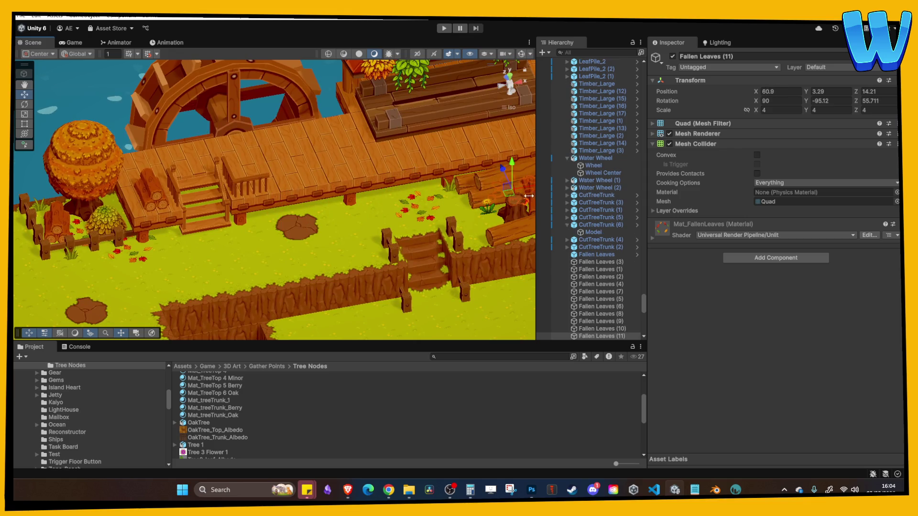
middle_click_drag(541, 194, 337, 211)
left_click_drag(381, 204, 351, 216)
left_click_drag(806, 101, 237, 154)
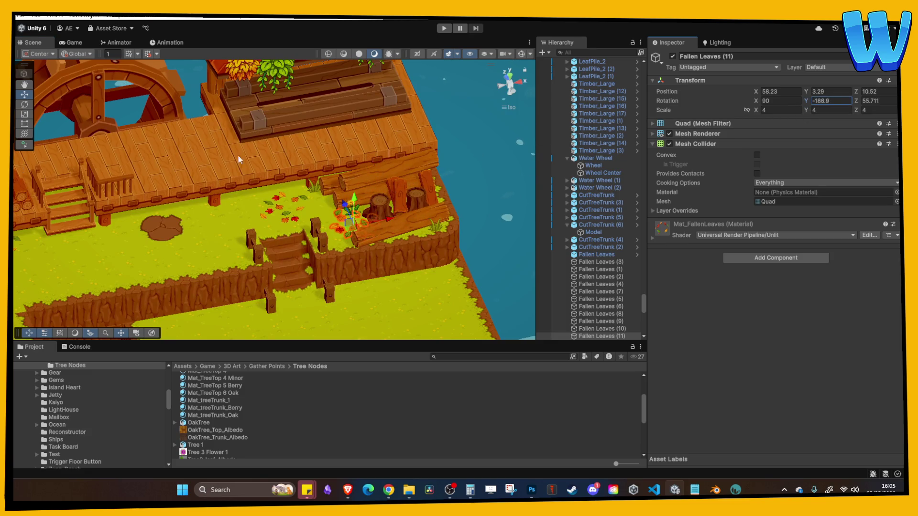
left_click(383, 217)
mouse_move(383, 217)
left_mouse_down("alt")
mouse_move(384, 131)
mouse_move(385, 208)
mouse_move(234, 194)
mouse_move(288, 172)
mouse_move(281, 167)
left_mouse_up("alt")
left_click(353, 179)
left_click(289, 185)
scroll(234, 190, "down", 3)
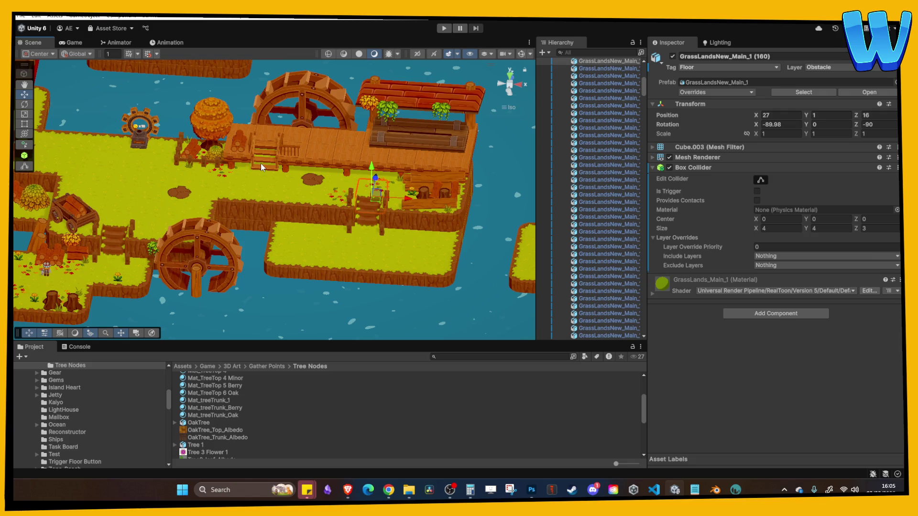
left_click_drag(227, 180, 243, 165, "alt")
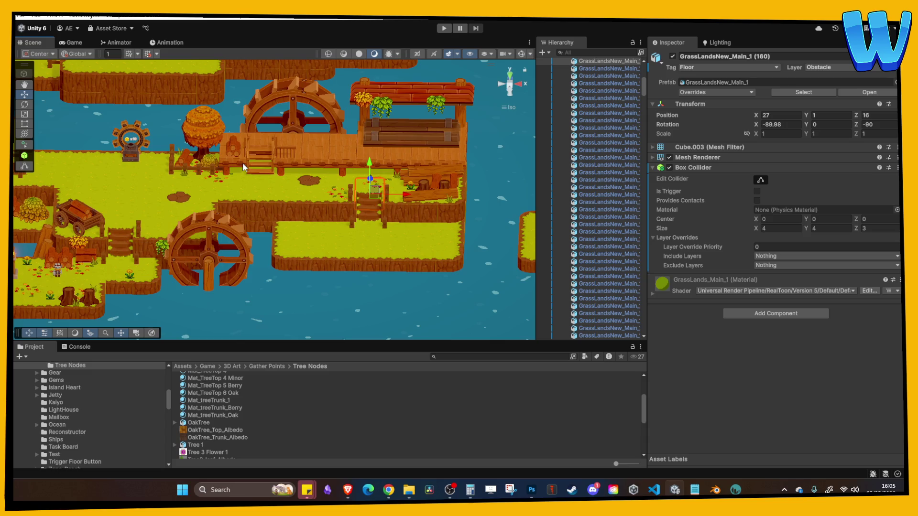
middle_click_drag(263, 159, 279, 163)
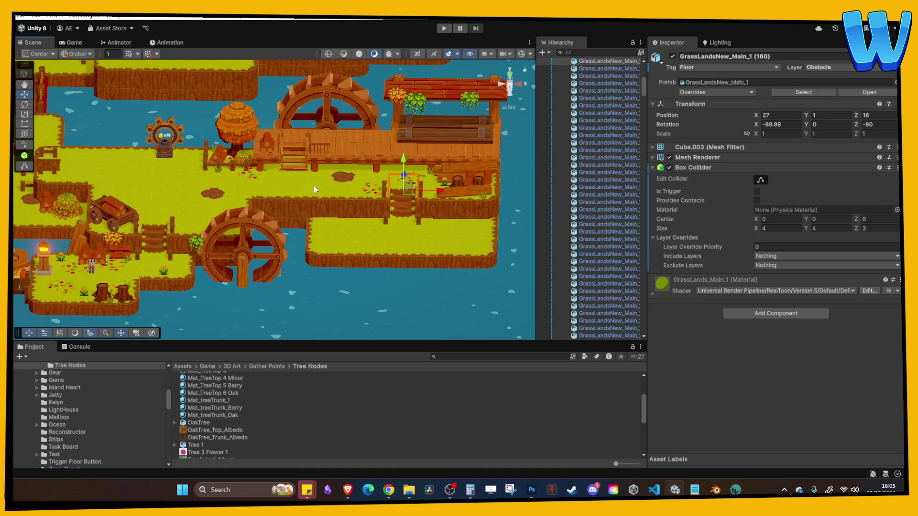
mouse_move(162, 212)
middle_mouse_down()
mouse_move(357, 224)
mouse_move(236, 223)
mouse_move(354, 232)
mouse_move(230, 245)
middle_mouse_up()
scroll(326, 224, "up", 3)
scroll(358, 225, "down", 3)
scroll(259, 228, "up", 2)
mouse_move(277, 199)
middle_mouse_down()
mouse_move(265, 255)
mouse_move(240, 236)
mouse_move(336, 225)
mouse_move(269, 245)
mouse_move(311, 197)
mouse_move(258, 230)
mouse_move(277, 220)
middle_mouse_up()
scroll(240, 236, "down", 2)
left_click_drag(277, 220, 321, 197, "alt")
mouse_move(321, 198)
middle_mouse_down()
mouse_move(220, 191)
mouse_move(346, 205)
mouse_move(318, 214)
mouse_move(370, 203)
middle_mouse_up()
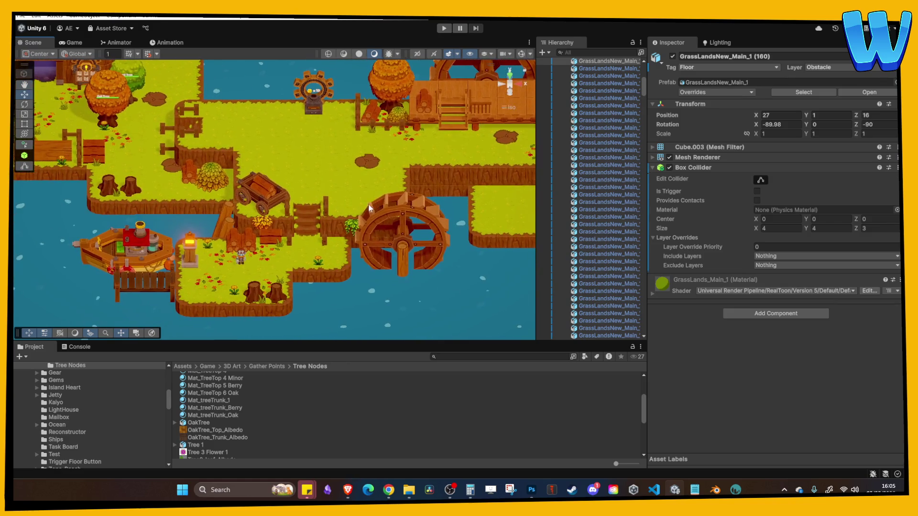
left_click(361, 146)
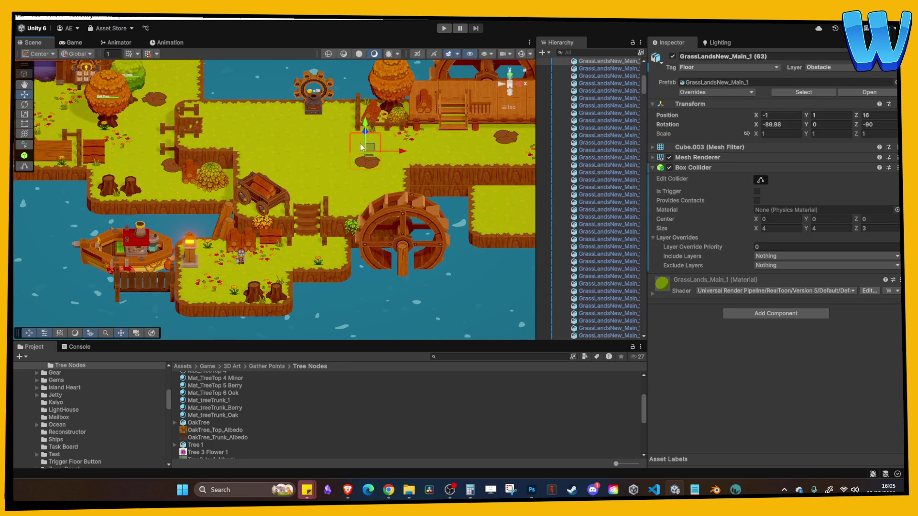